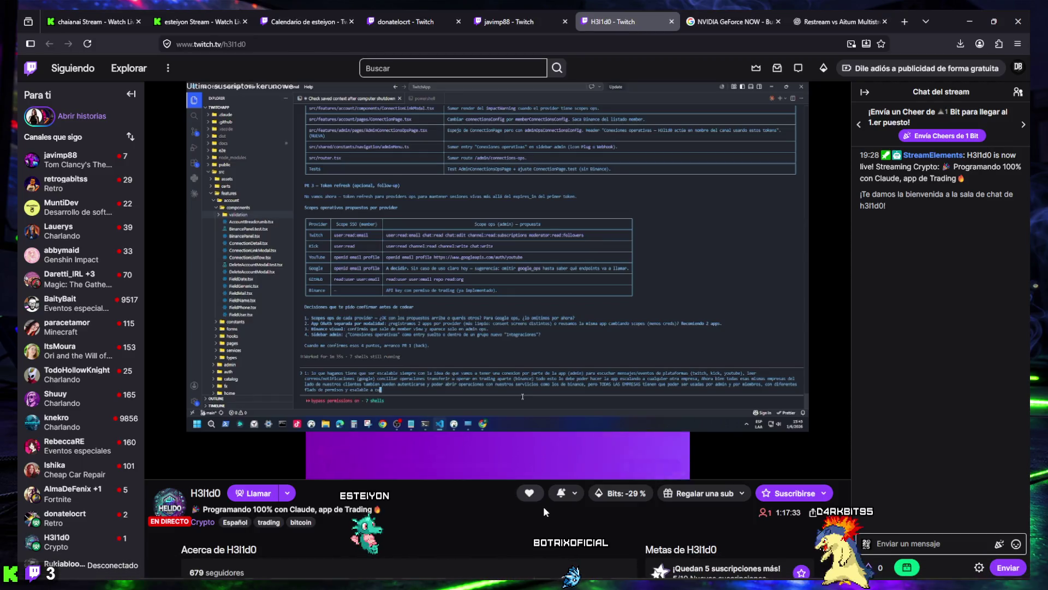
- Unmute the live coding stream and set the player volume to about 3%
mouse_move(549, 571)
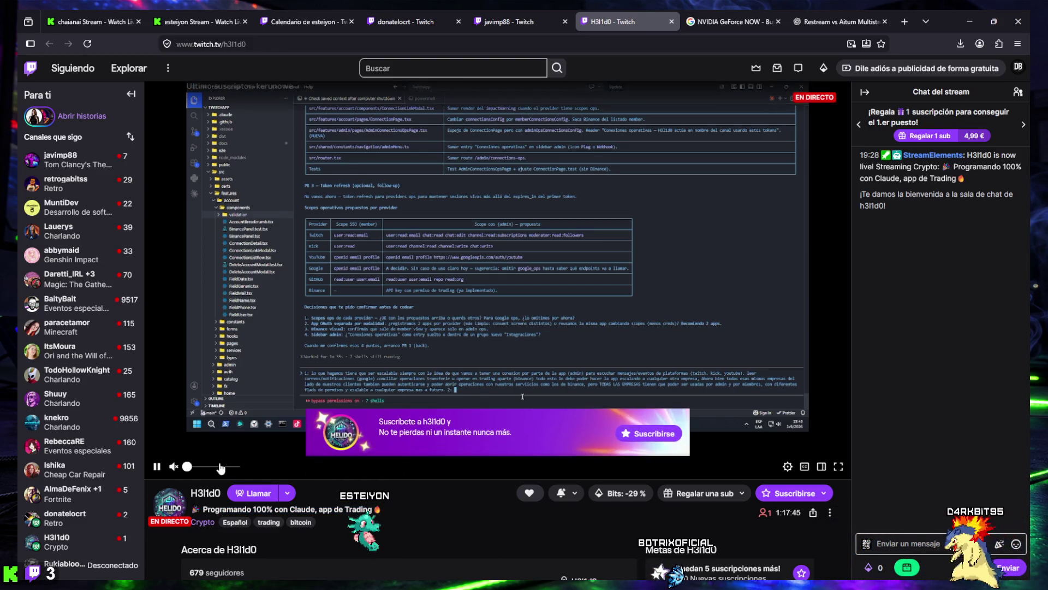
click(188, 468)
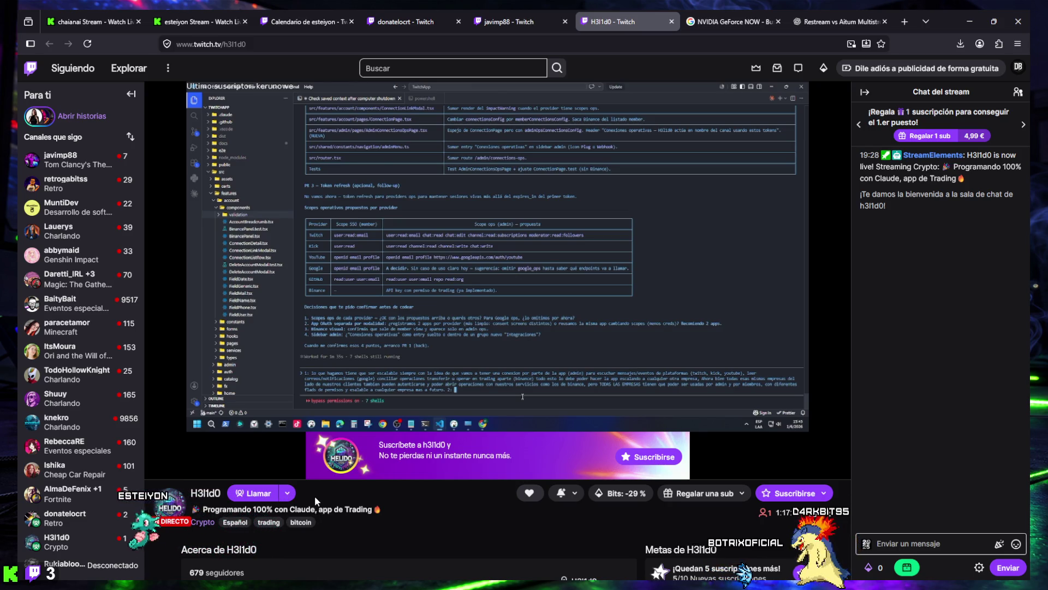
mouse_move(339, 342)
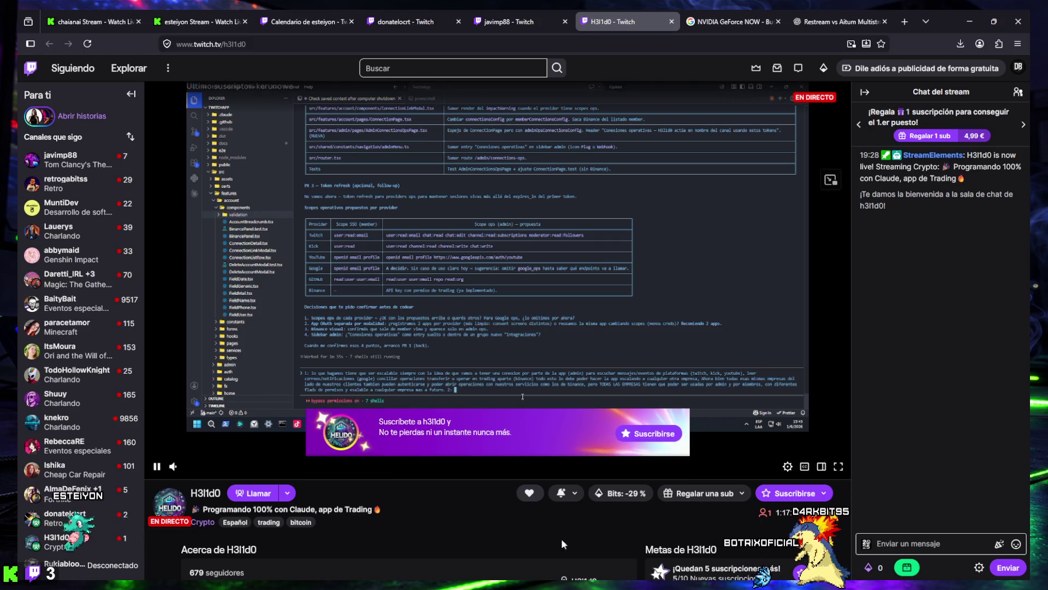
mouse_move(516, 588)
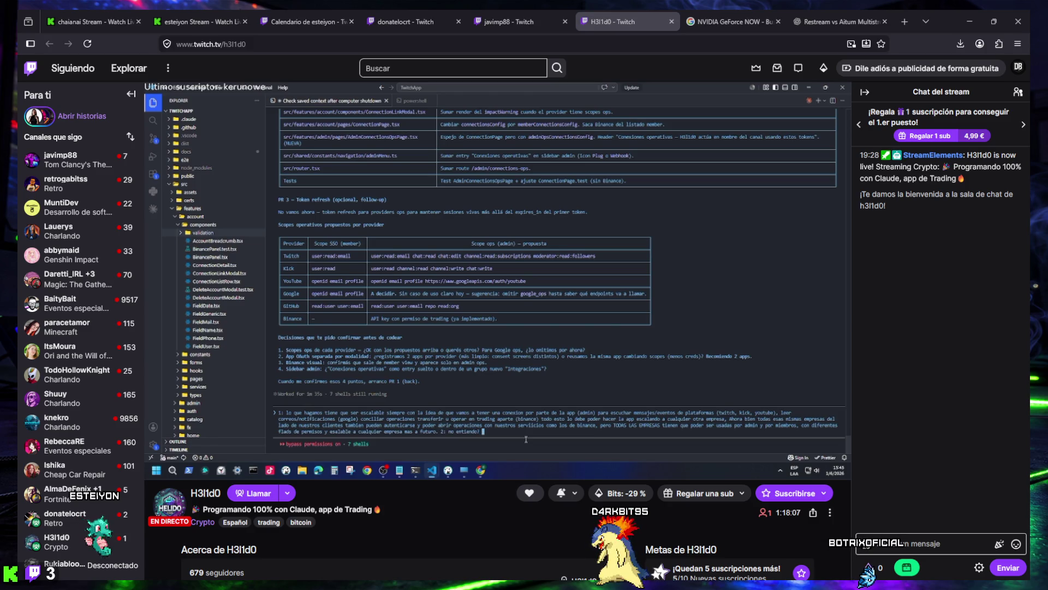
mouse_move(445, 568)
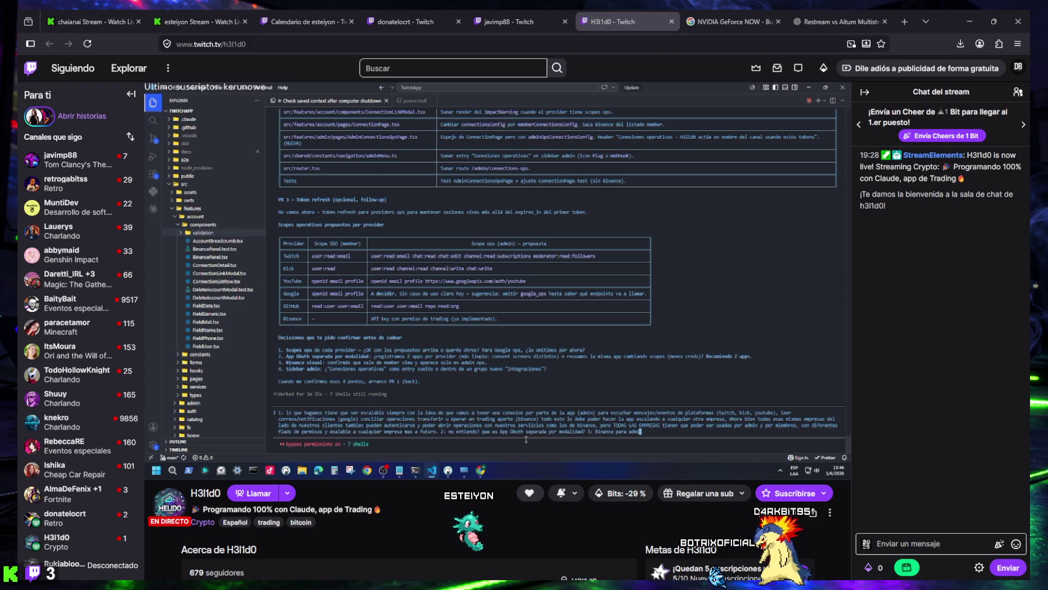
drag(363, 158, 429, 6)
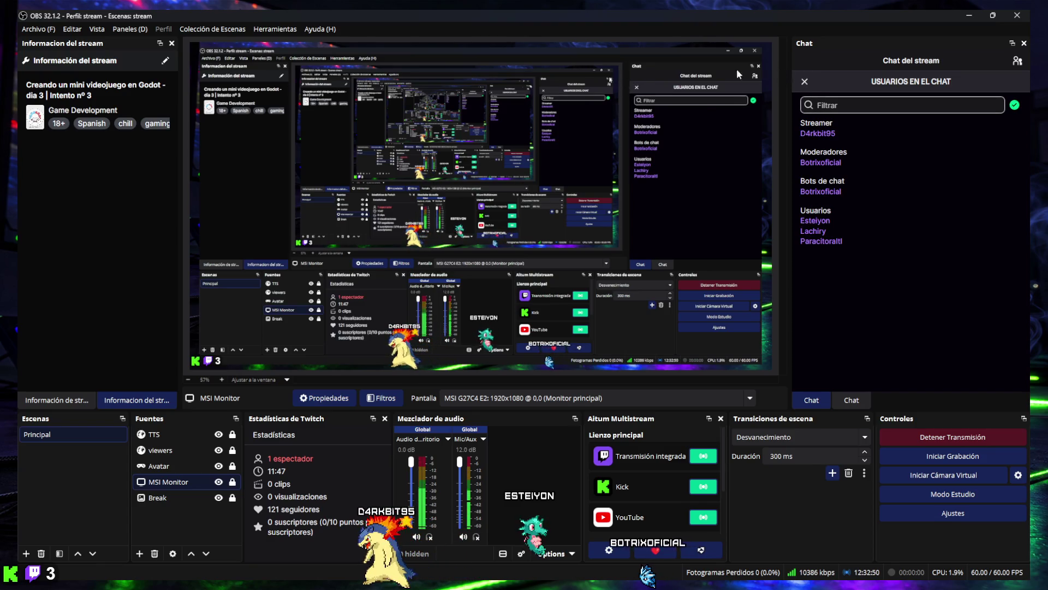
mouse_move(558, 8)
mouse_down()
mouse_move(467, 133)
mouse_move(96, 227)
mouse_move(3, 262)
mouse_up()
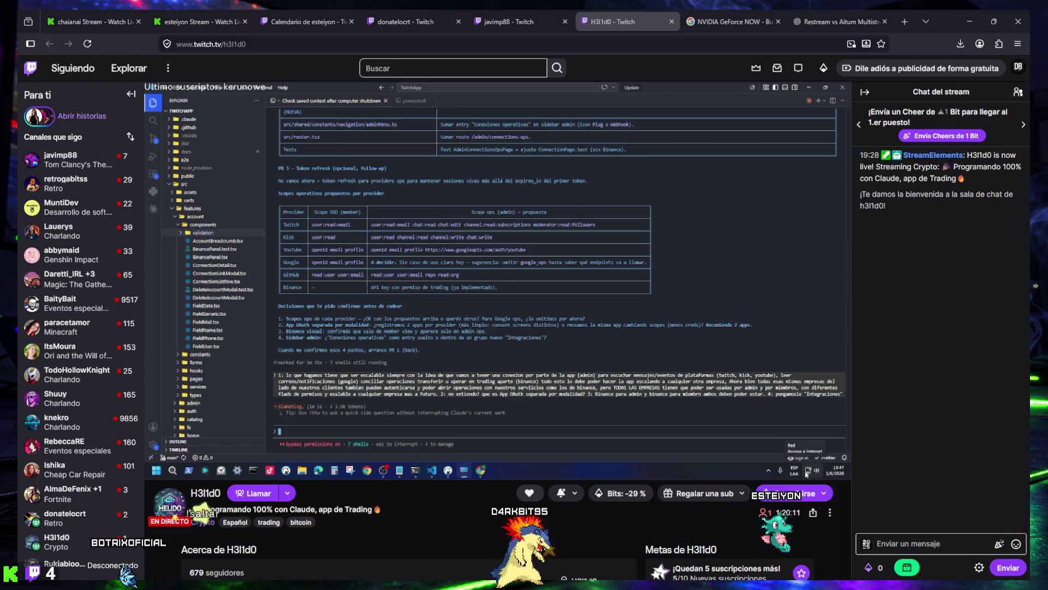
- Watch the stream until the BREAK card reading 'Vuelvo en un rato' appears
mouse_move(558, 442)
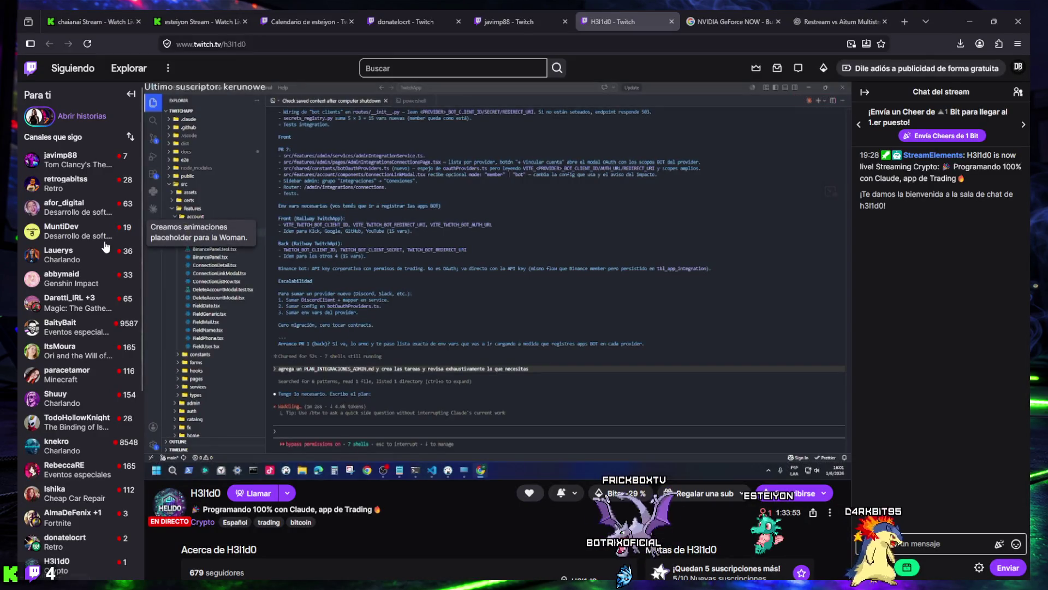
- Scroll the channel page down and back up beside the followed channel's coding stream
scroll(101, 330, down, 1)
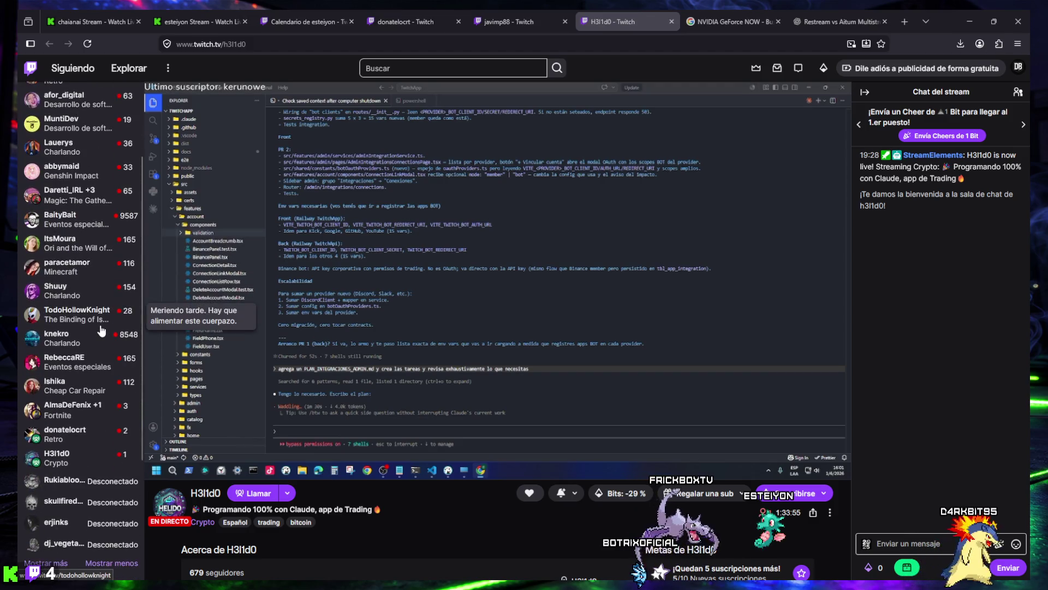
scroll(101, 329, up, 1)
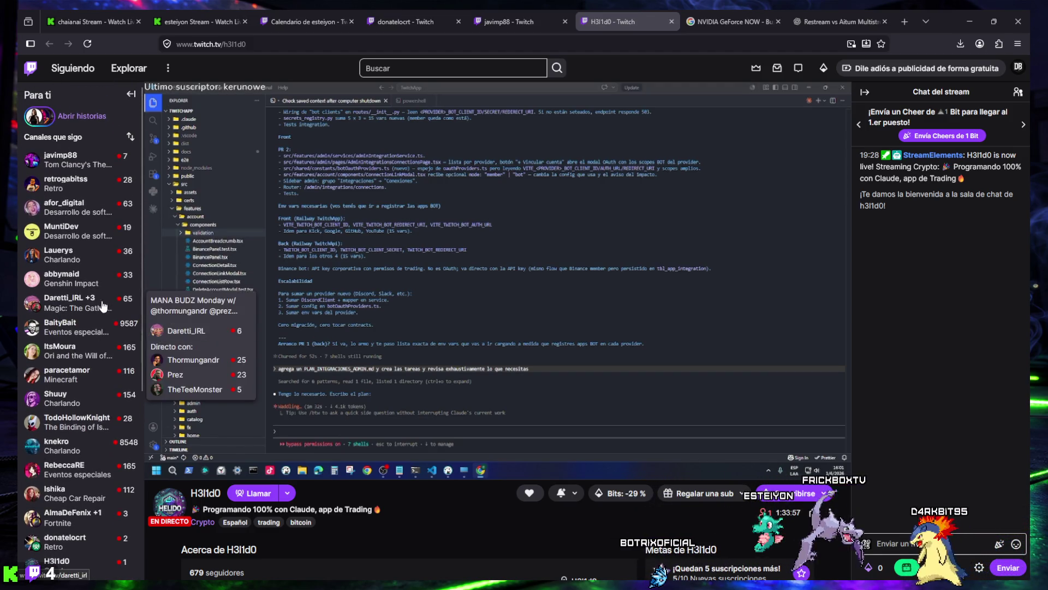
- Read ChatGPT's 'Restream vs Aitum Multistream' answer on Restream's free and paid plans, then reveal the desktop
click(854, 10)
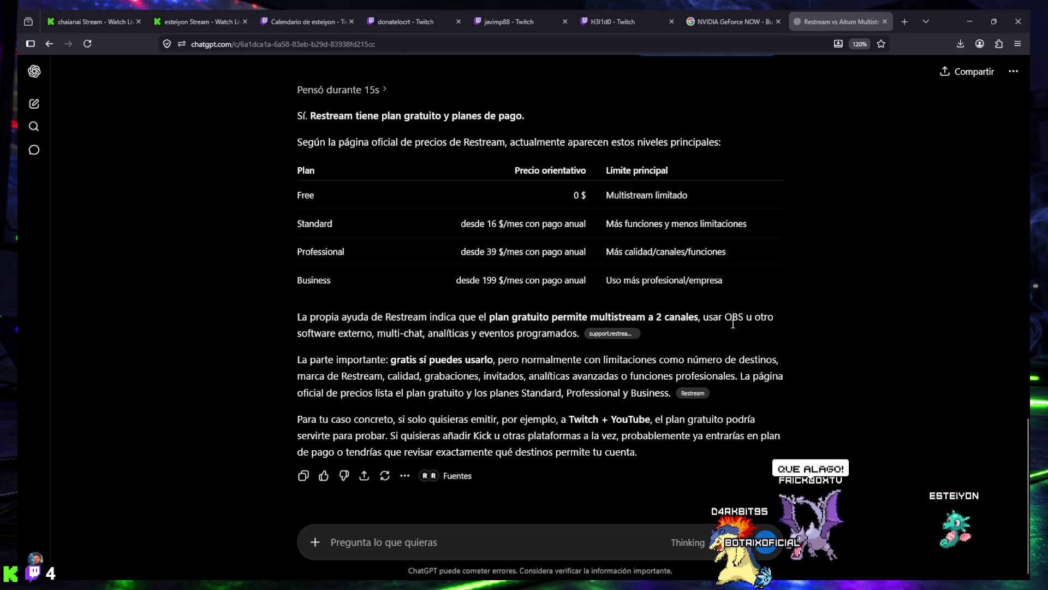
mouse_move(603, 569)
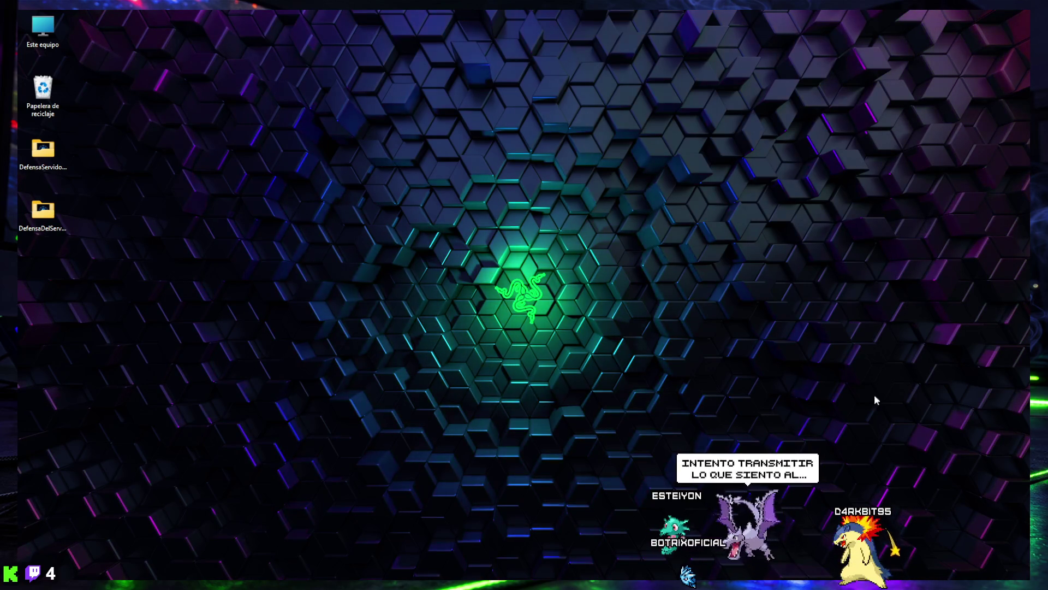
mouse_move(788, 587)
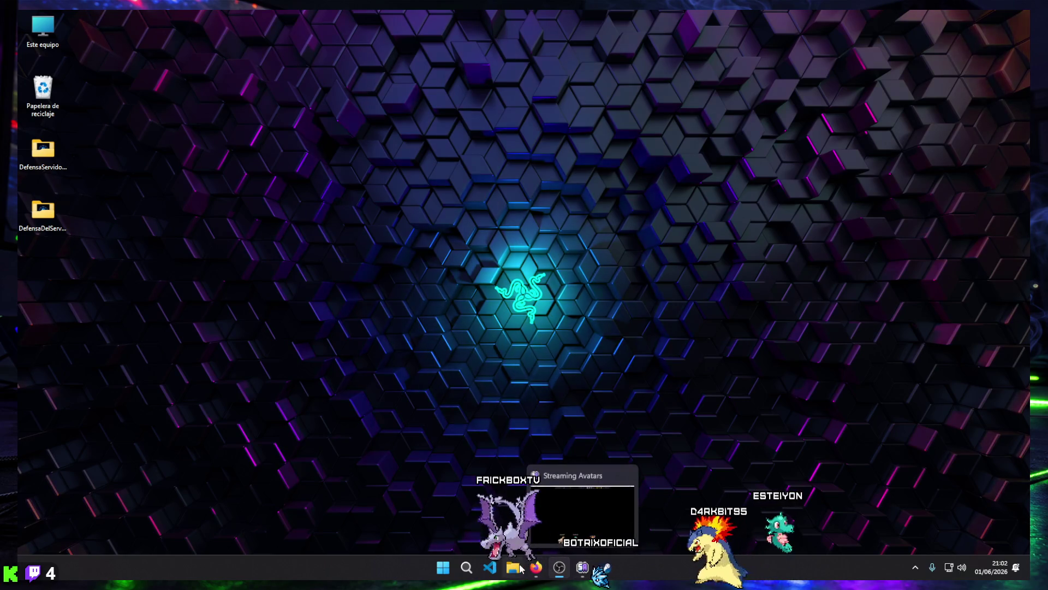
mouse_move(531, 572)
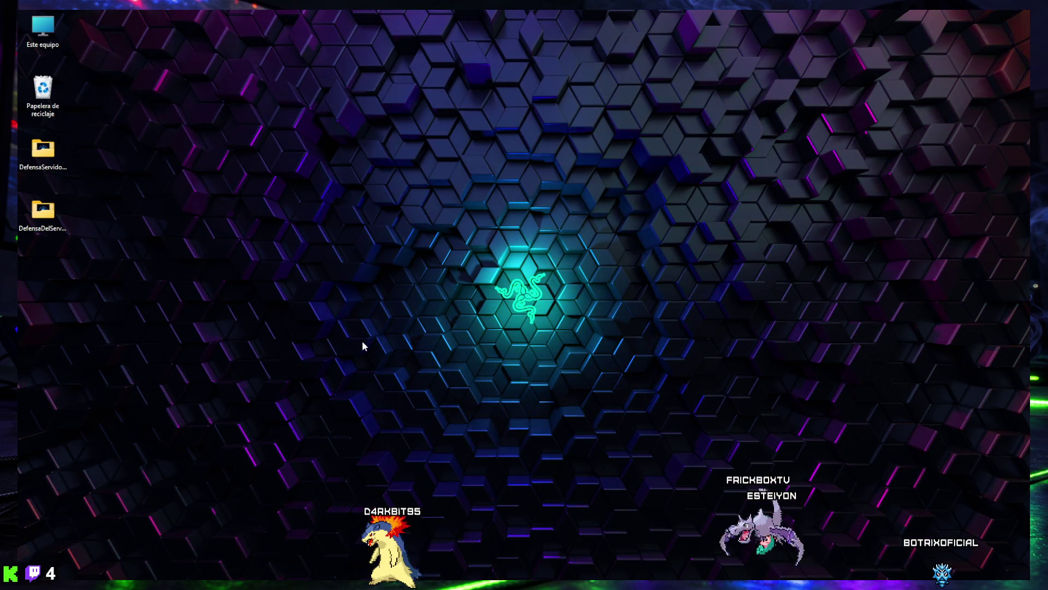
mouse_move(539, 583)
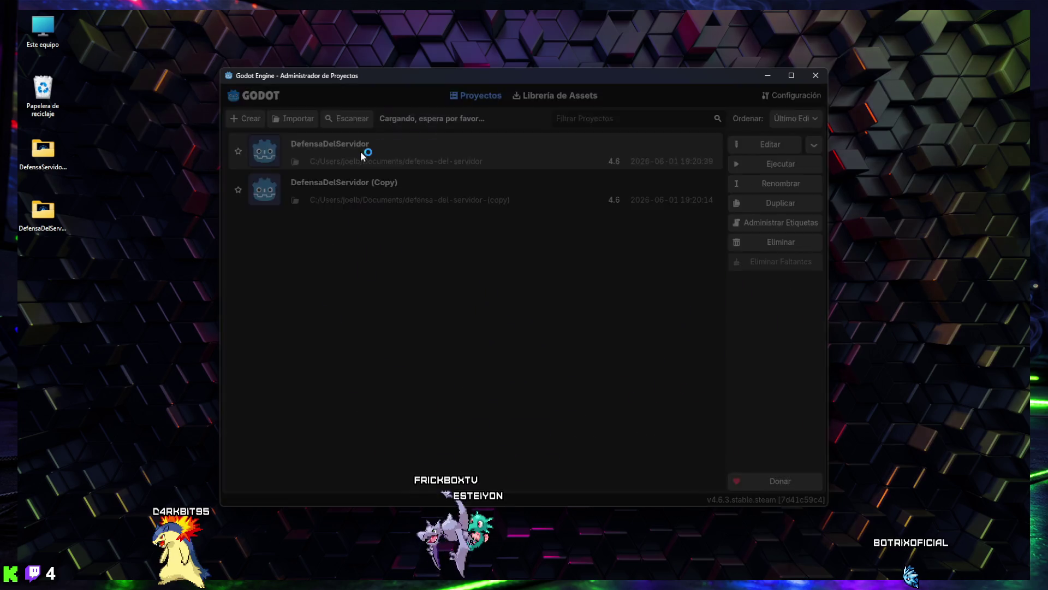
- Open the DefensaDelServidor project in Godot, test-run it, then stop it and close the editor
double_click(361, 150)
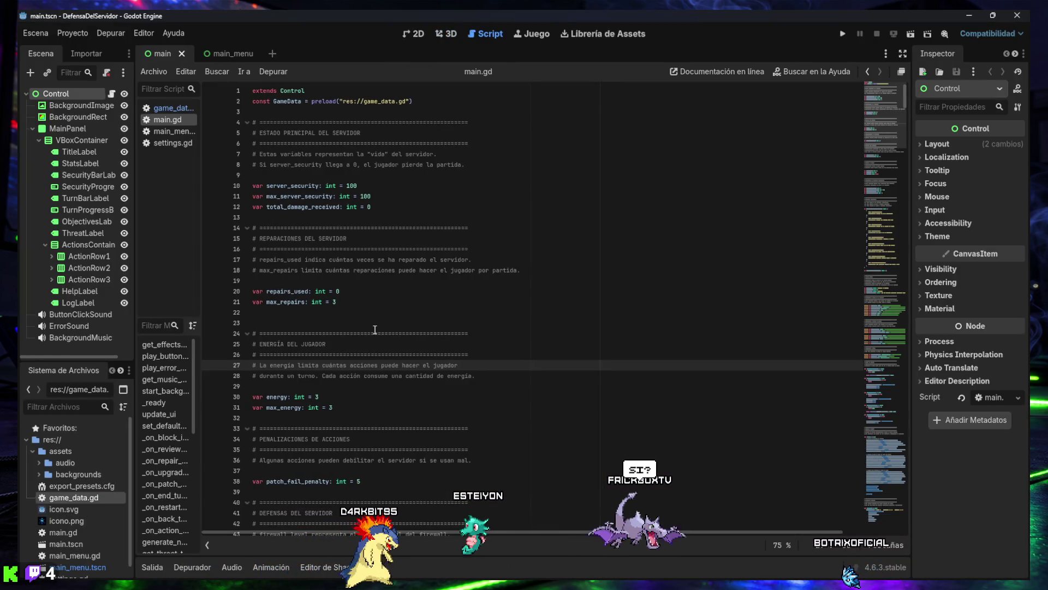
scroll(355, 298, down, 15)
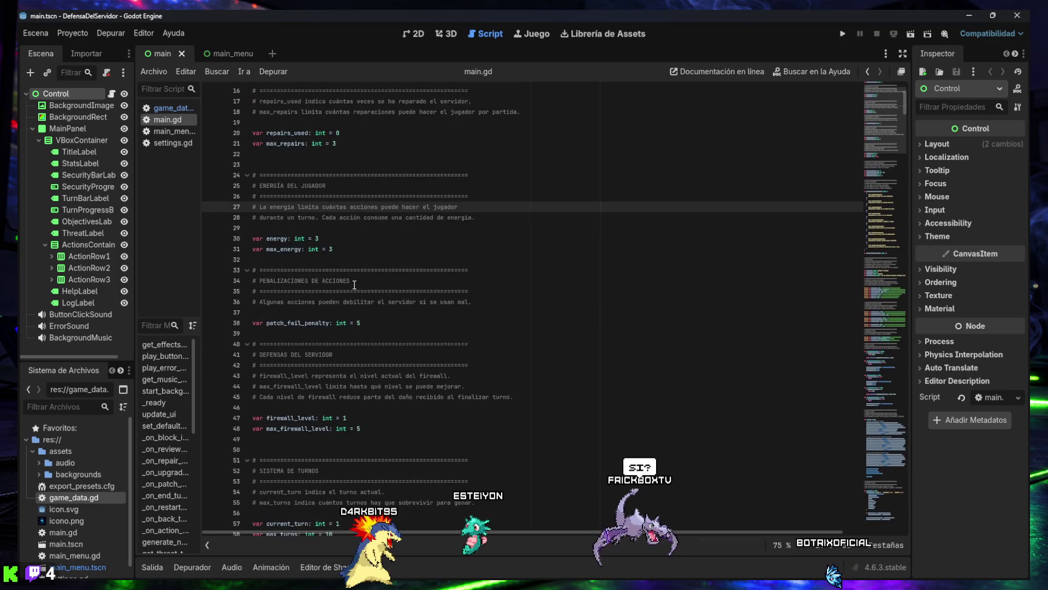
scroll(355, 275, down, 6)
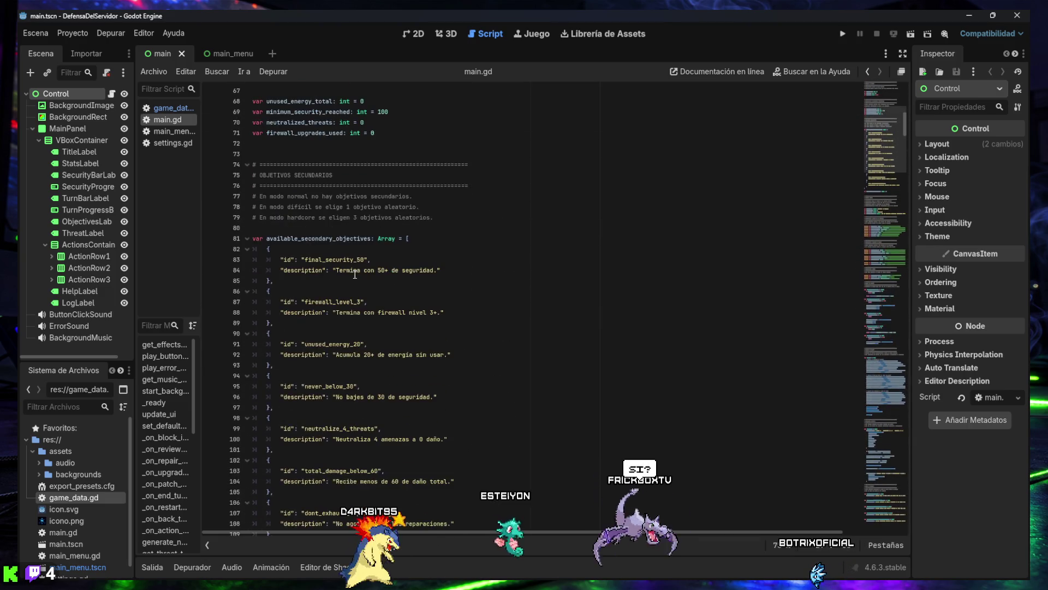
click(842, 34)
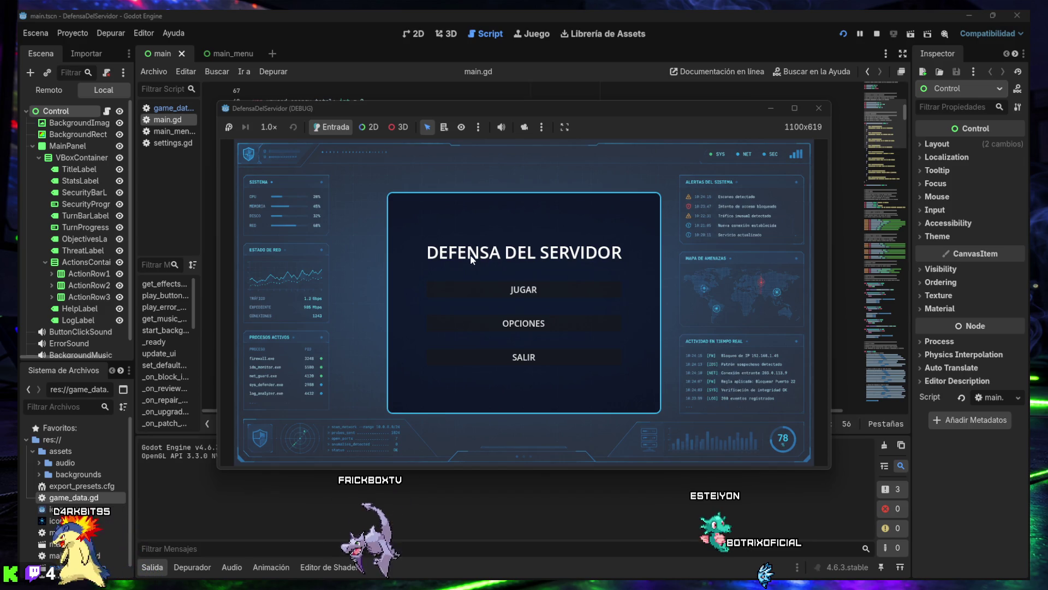
click(817, 106)
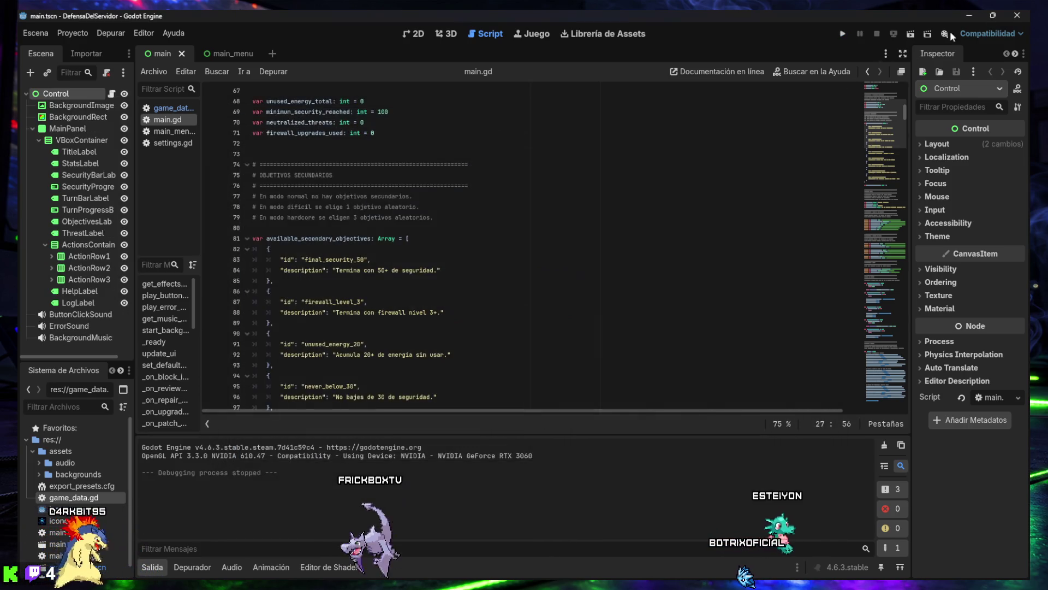
click(1017, 17)
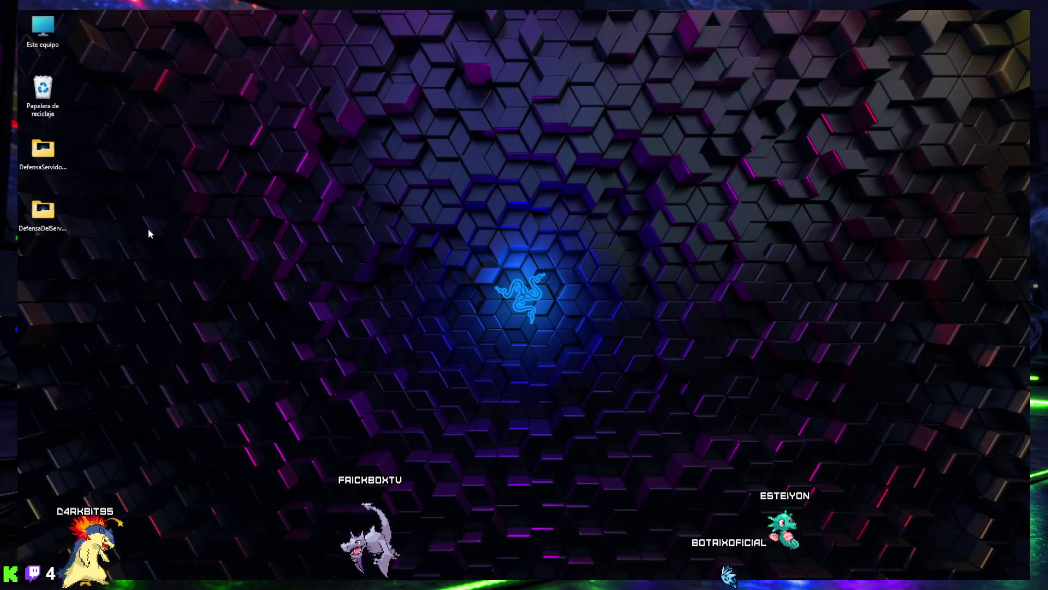
- Launch DefensaDelServidor.exe from the DefensaDelServidorBuild2 folder
click(40, 213)
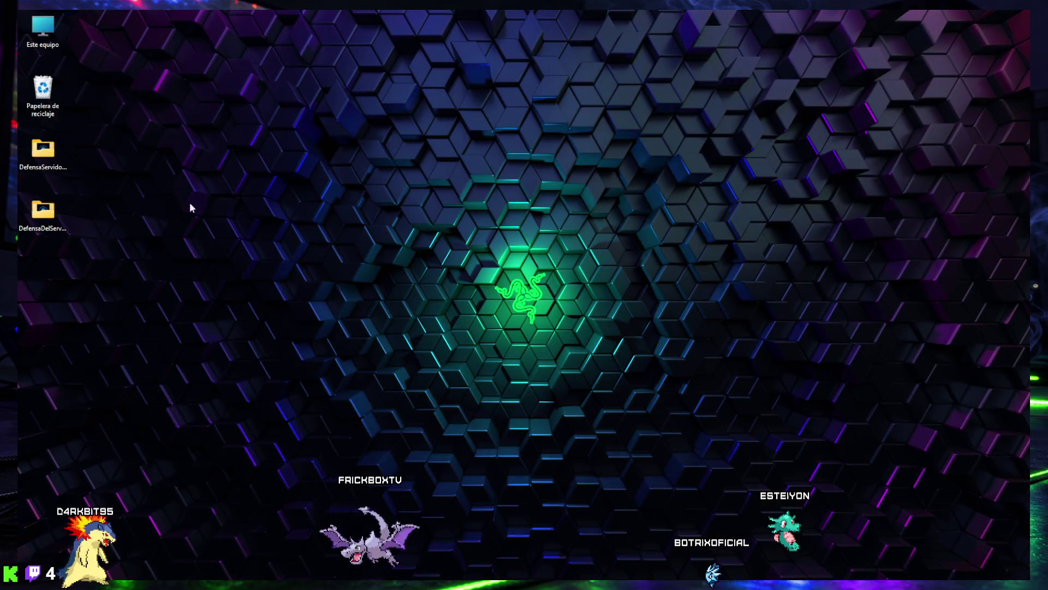
drag(831, 100, 461, 84)
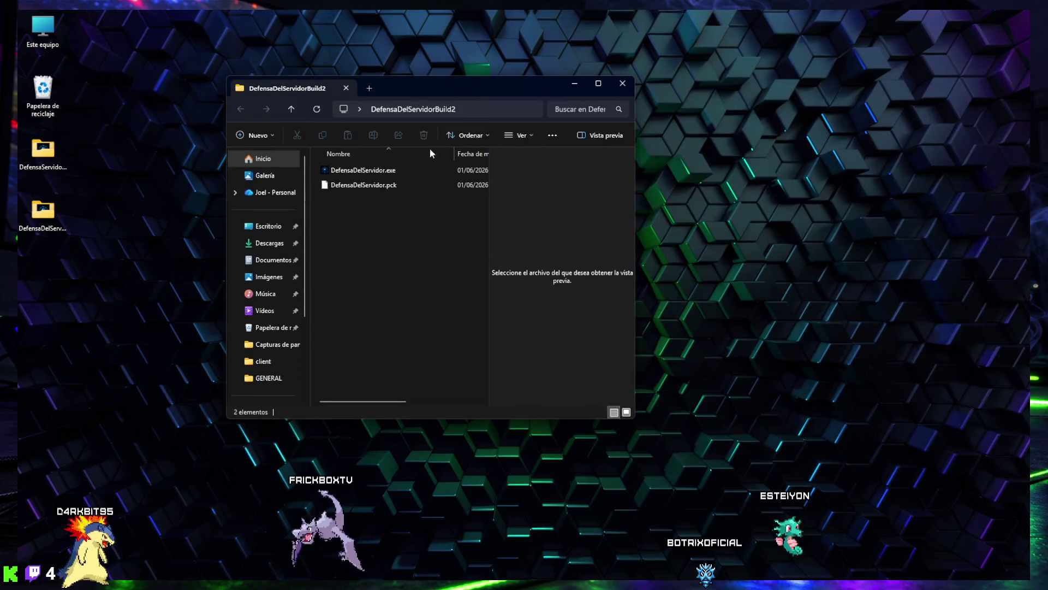
double_click(357, 174)
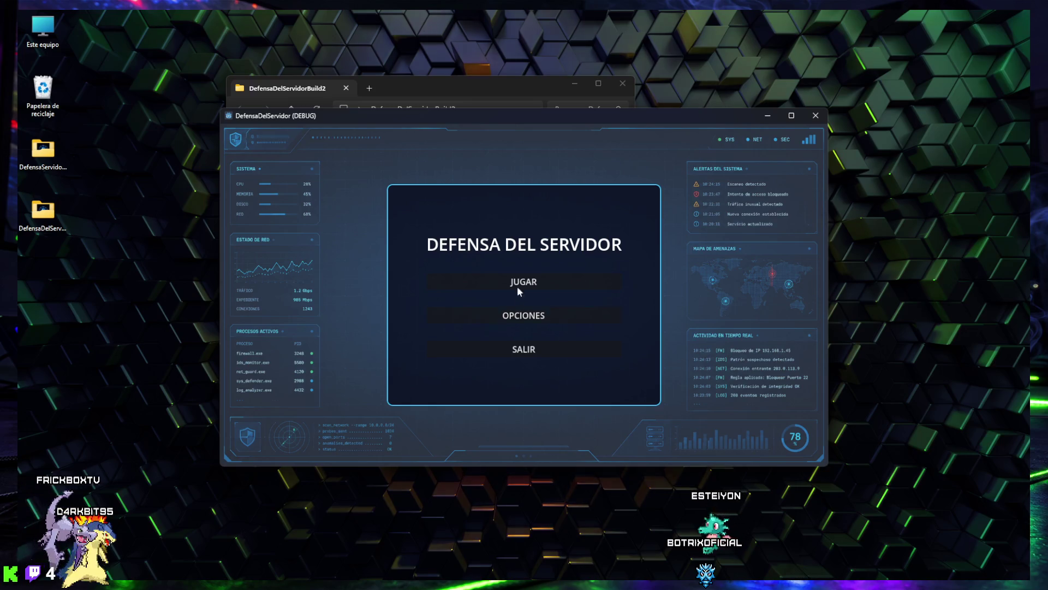
- Turn down the music volume in OPCIONES, then start a new match in Normal mode
click(523, 317)
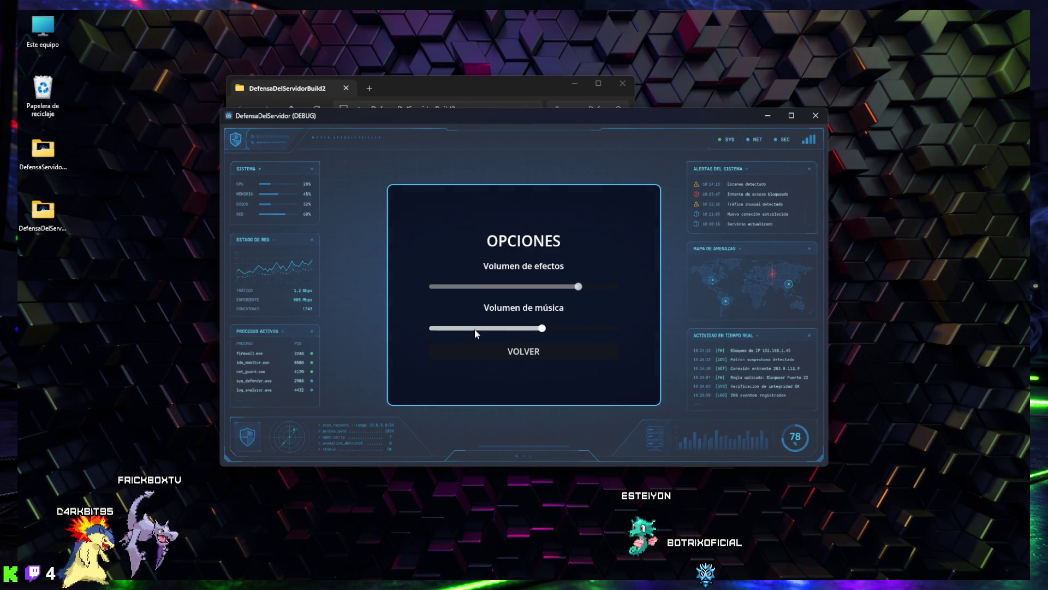
click(501, 328)
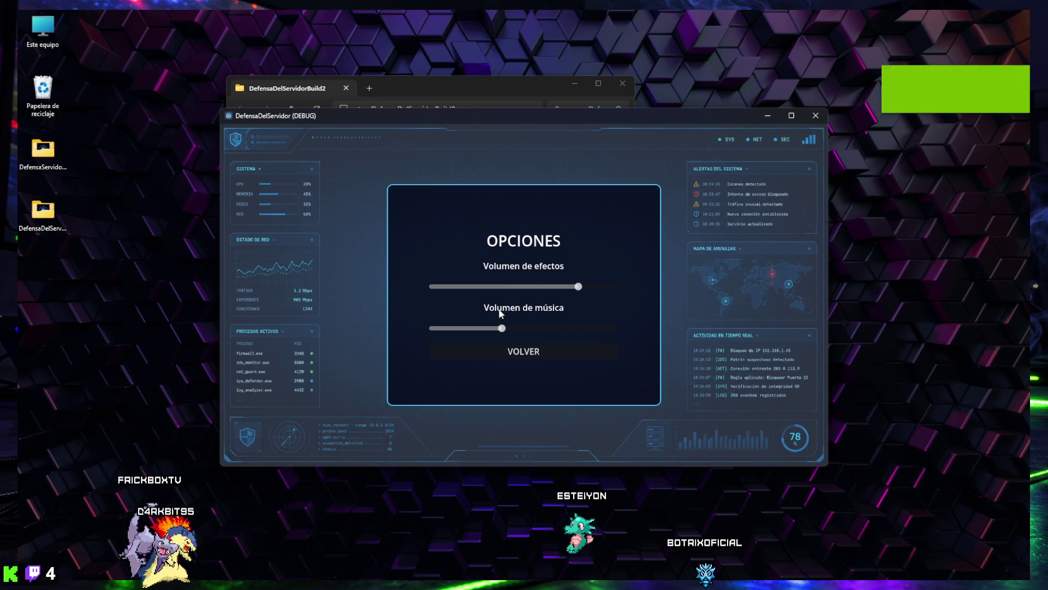
click(513, 354)
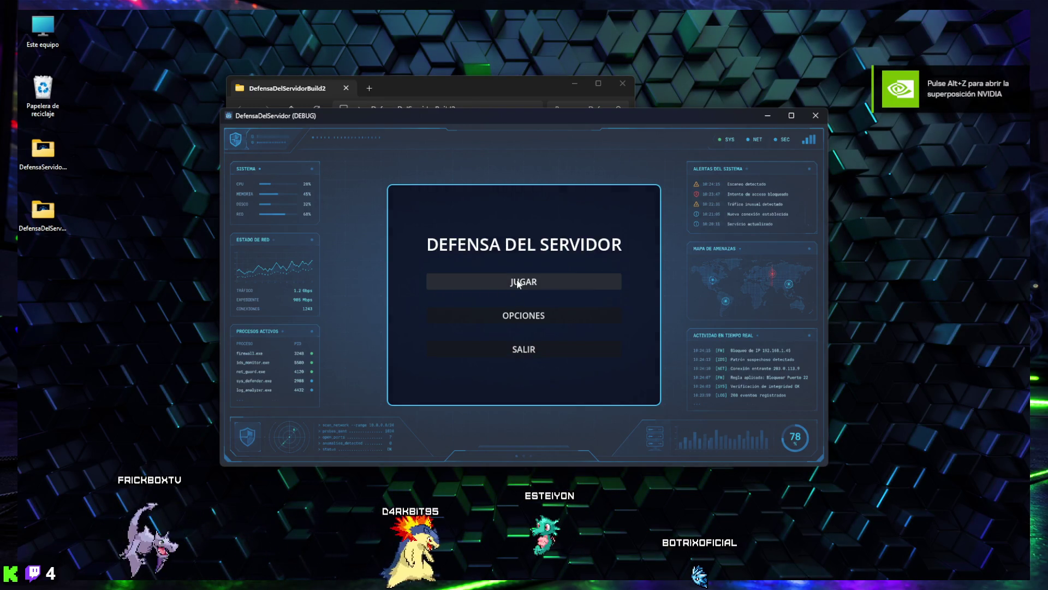
click(517, 282)
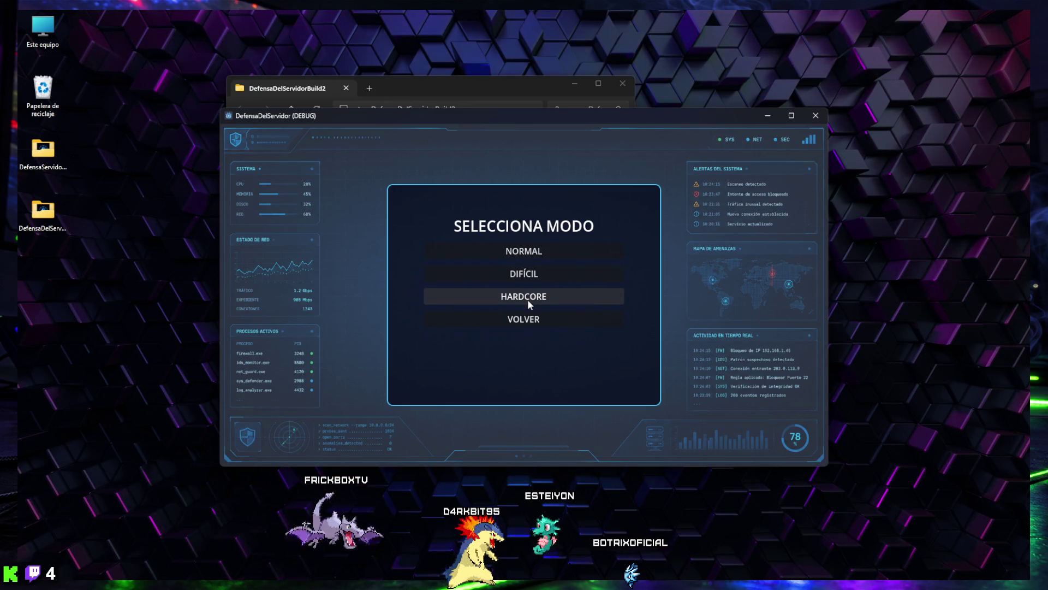
click(528, 255)
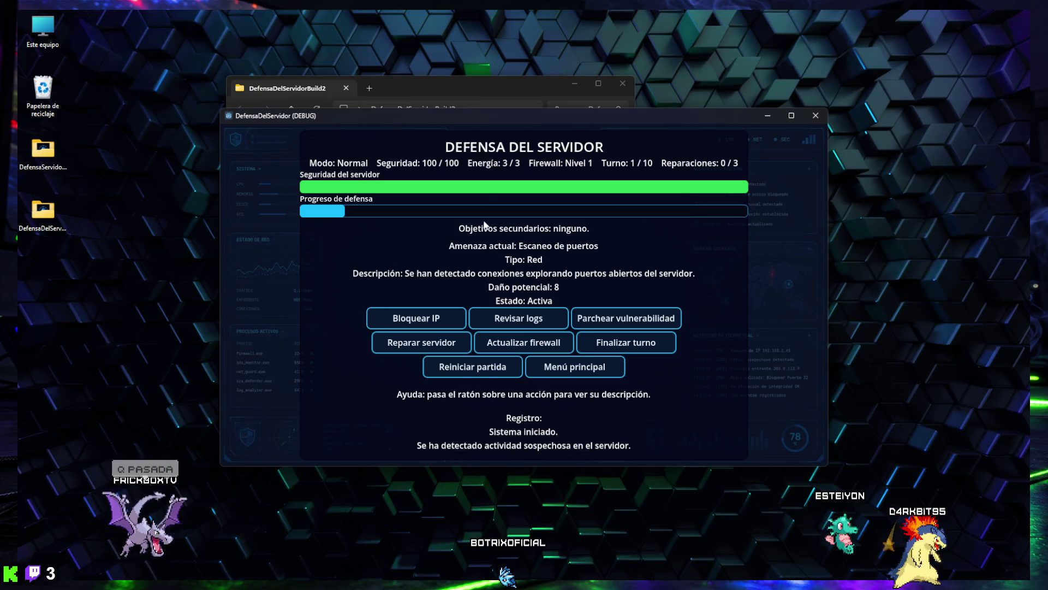
- On turn 1, block the suspicious IP, patch the vulnerability and try reviewing the logs
mouse_move(461, 327)
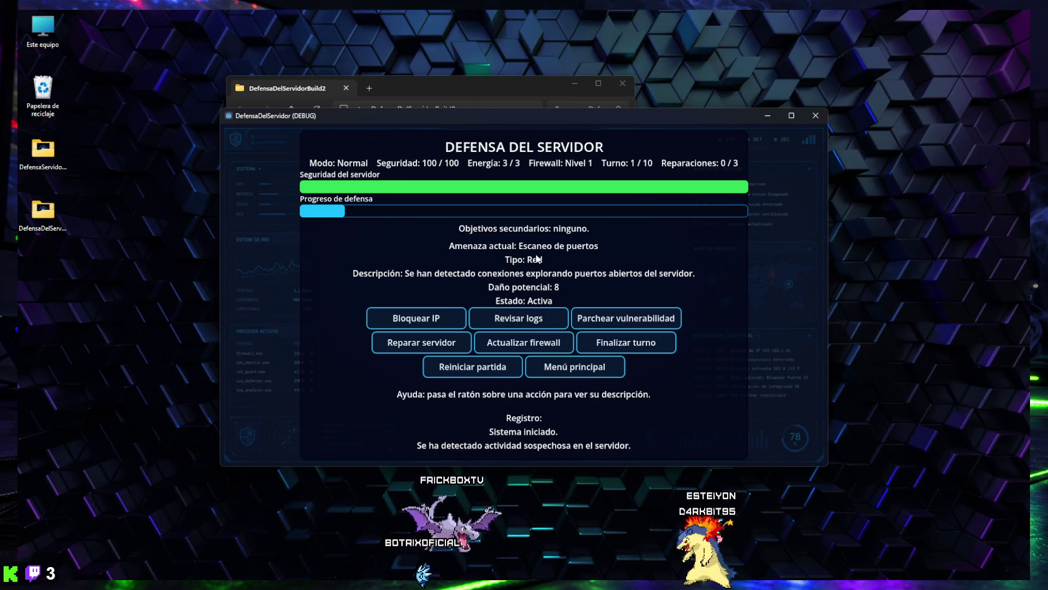
click(423, 322)
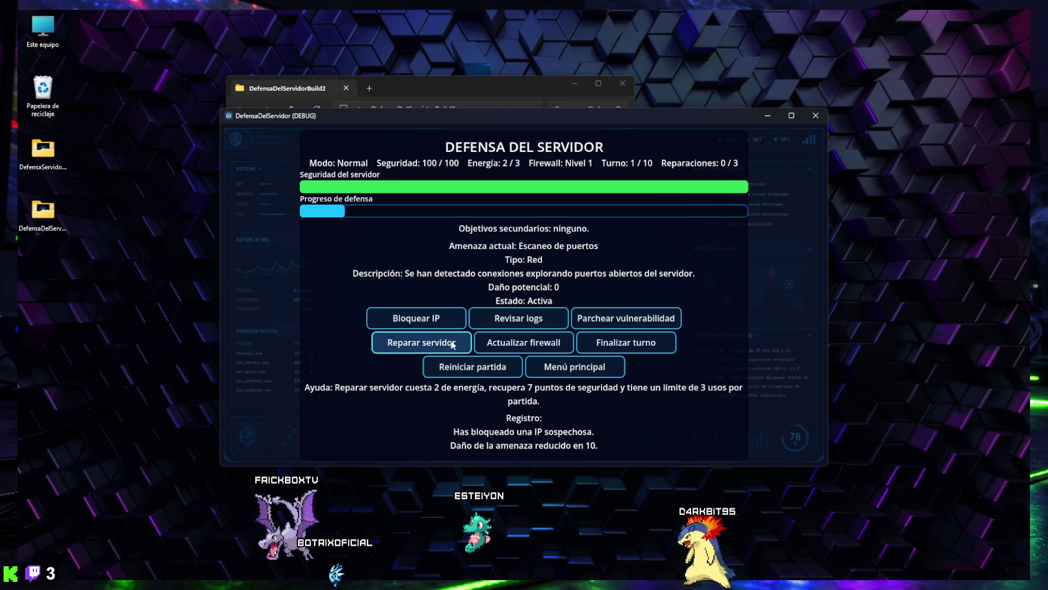
click(621, 321)
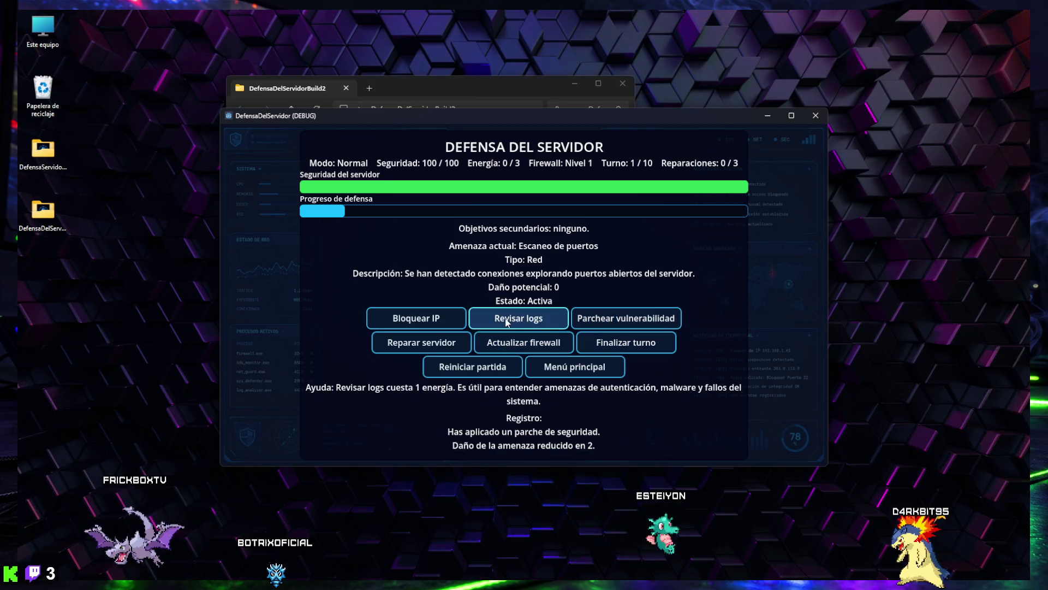
click(507, 322)
click(522, 321)
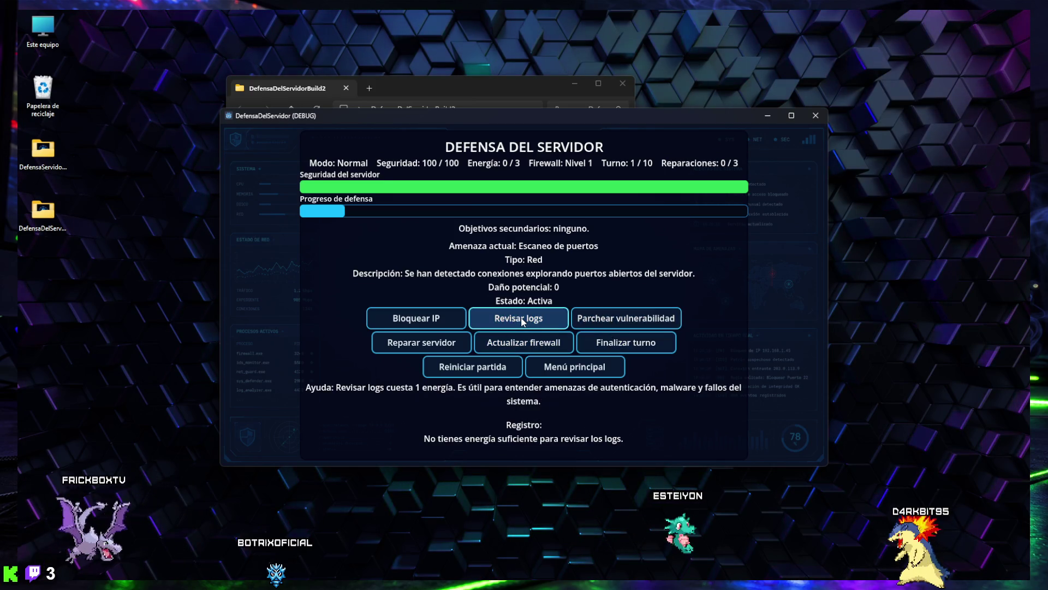
- End turns repeatedly until the match is lost on turn 8, then return to the main menu
click(619, 348)
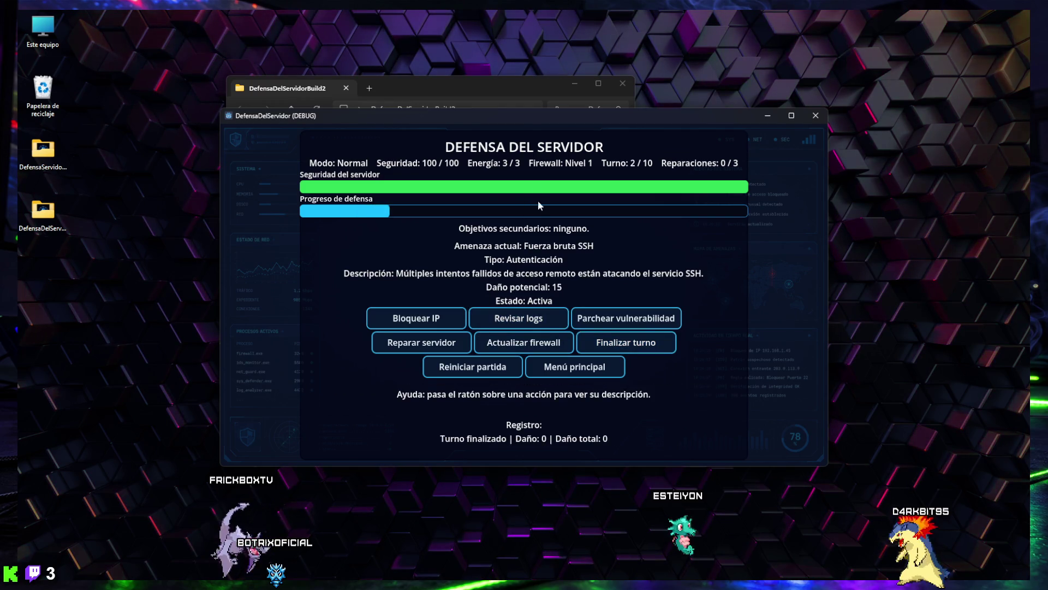
click(595, 347)
click(597, 347)
click(596, 347)
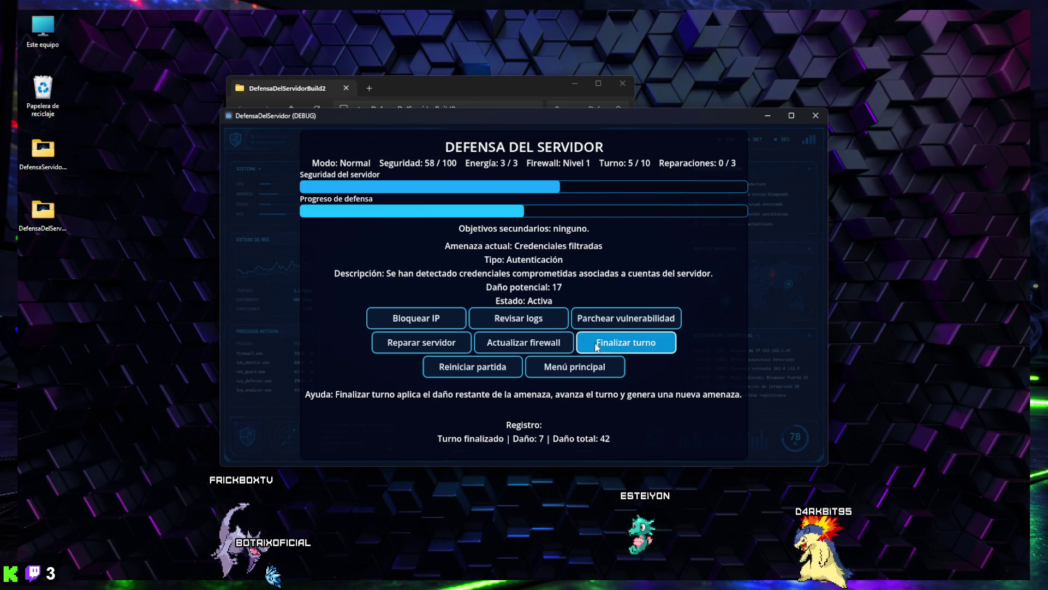
click(597, 348)
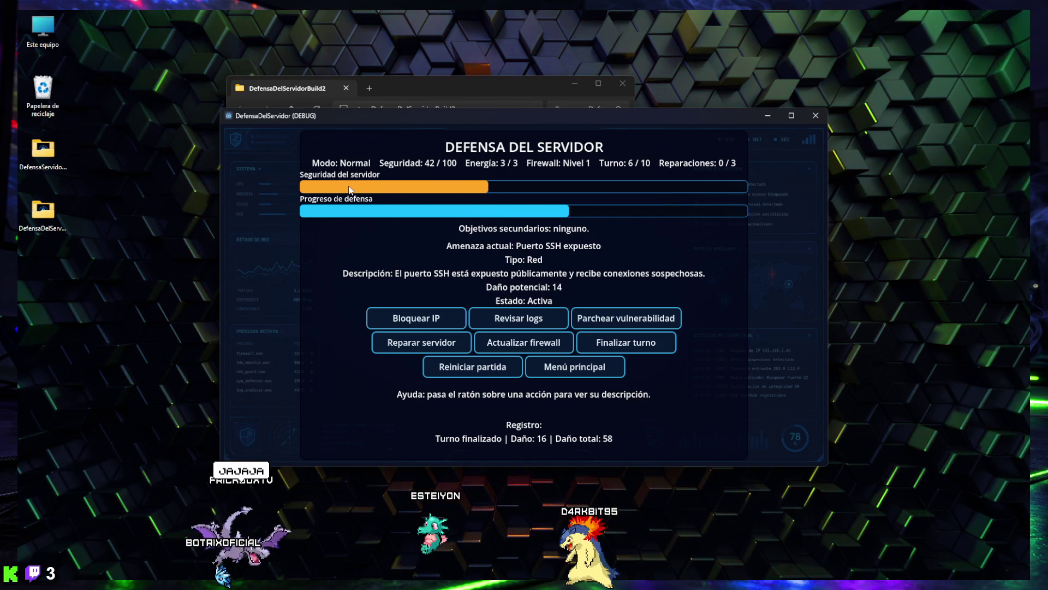
click(626, 346)
click(625, 346)
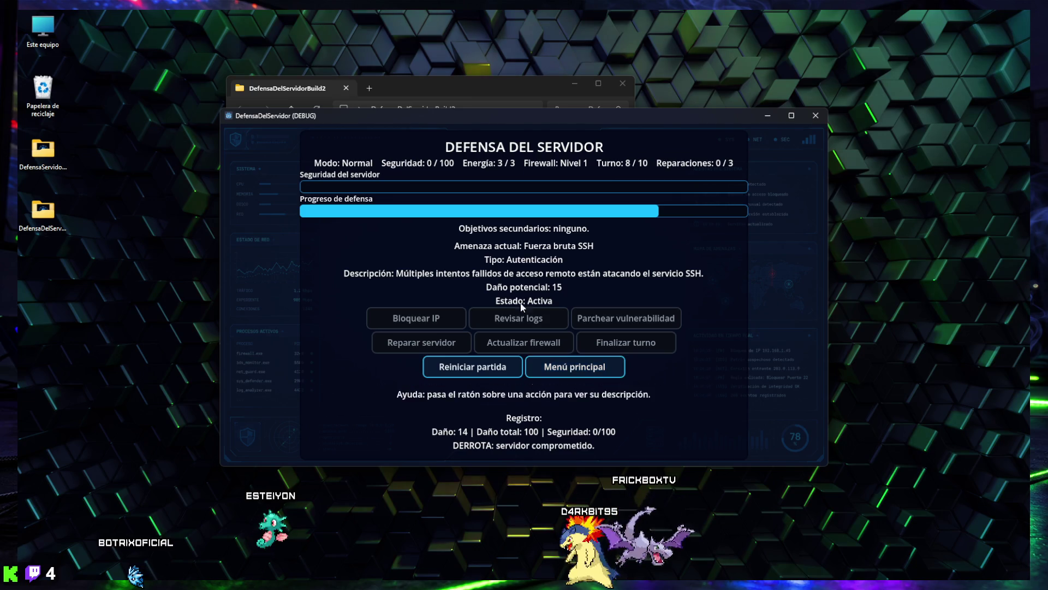
click(550, 357)
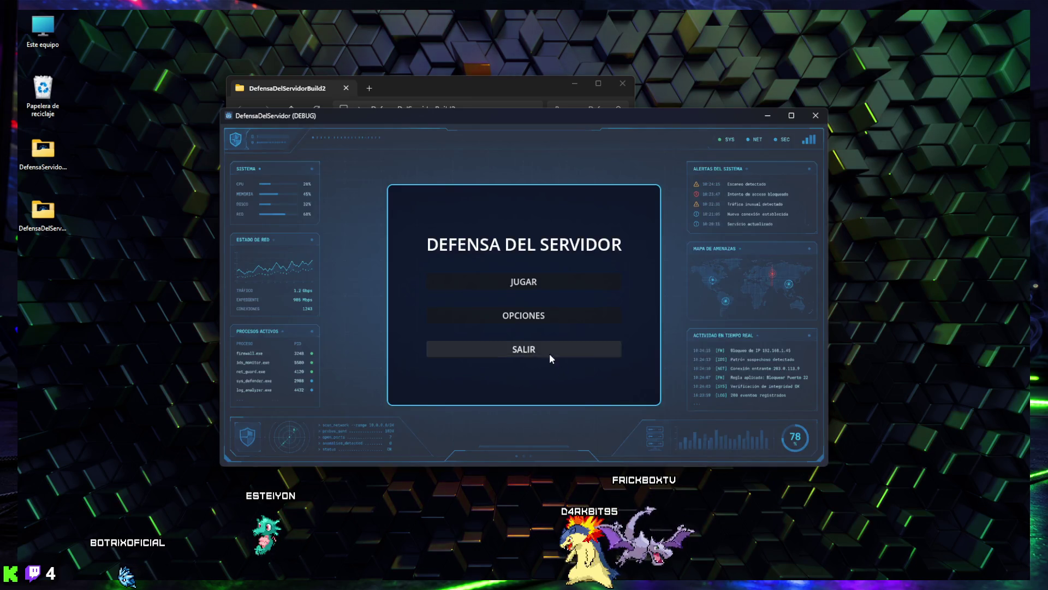
- Start a Hardcore match, then abandon it and go back to the main menu
click(521, 284)
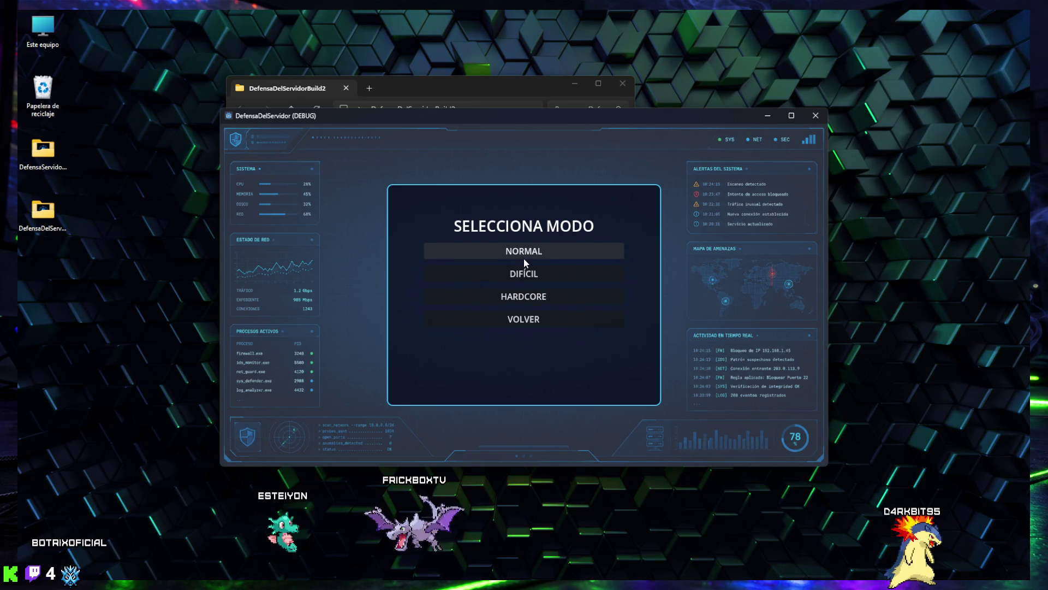
click(528, 296)
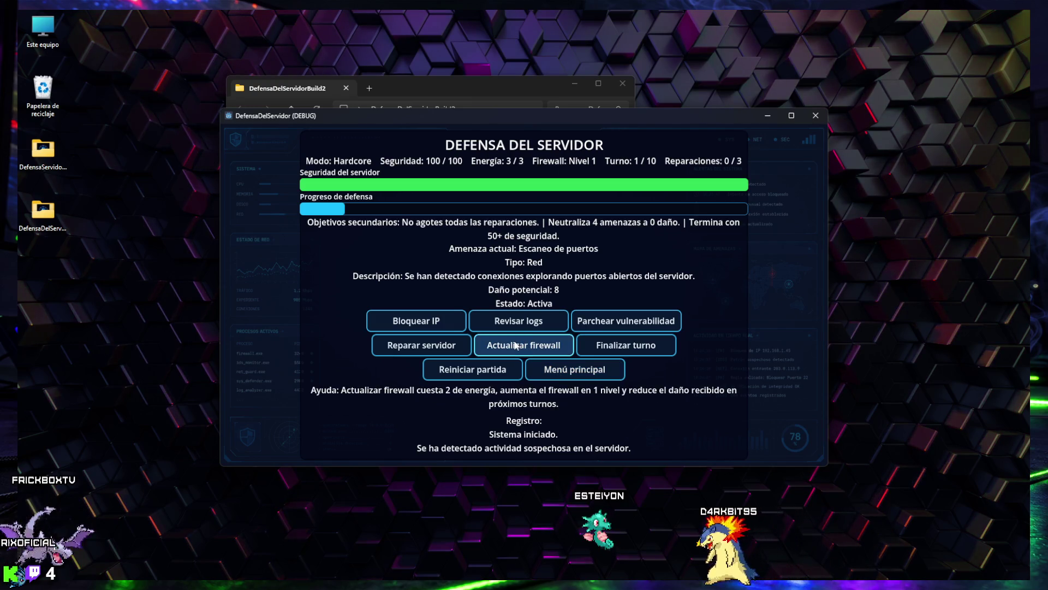
click(575, 374)
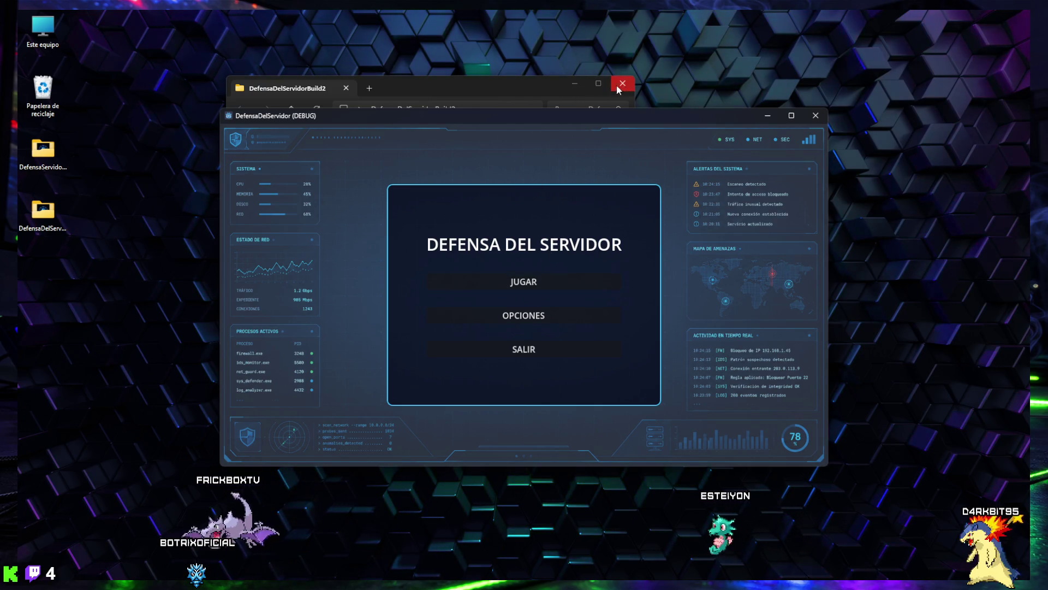
click(480, 80)
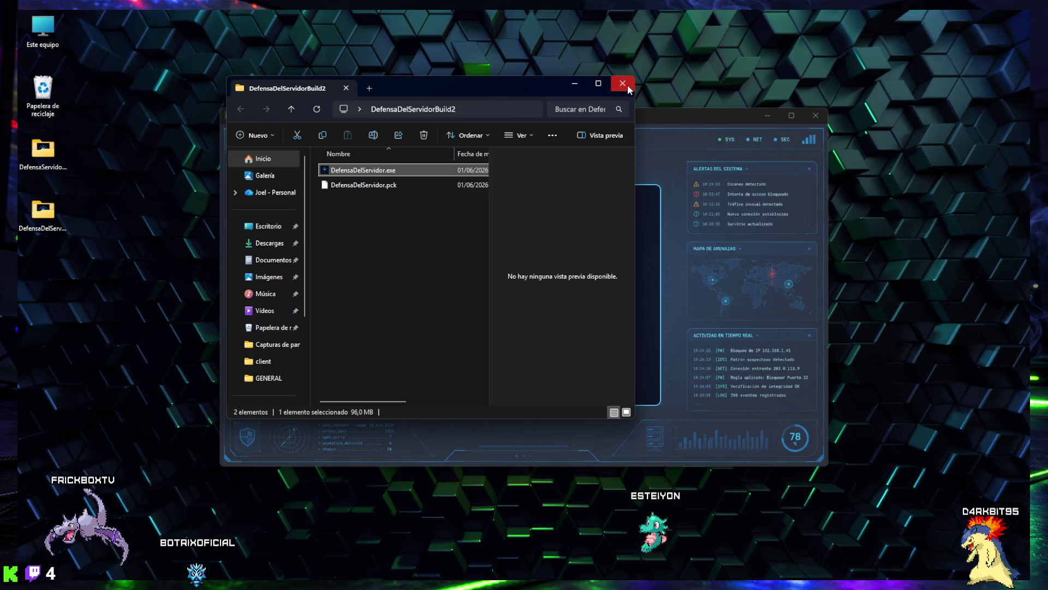
- Close the DefensaDelServidorBuild2 folder window
click(627, 84)
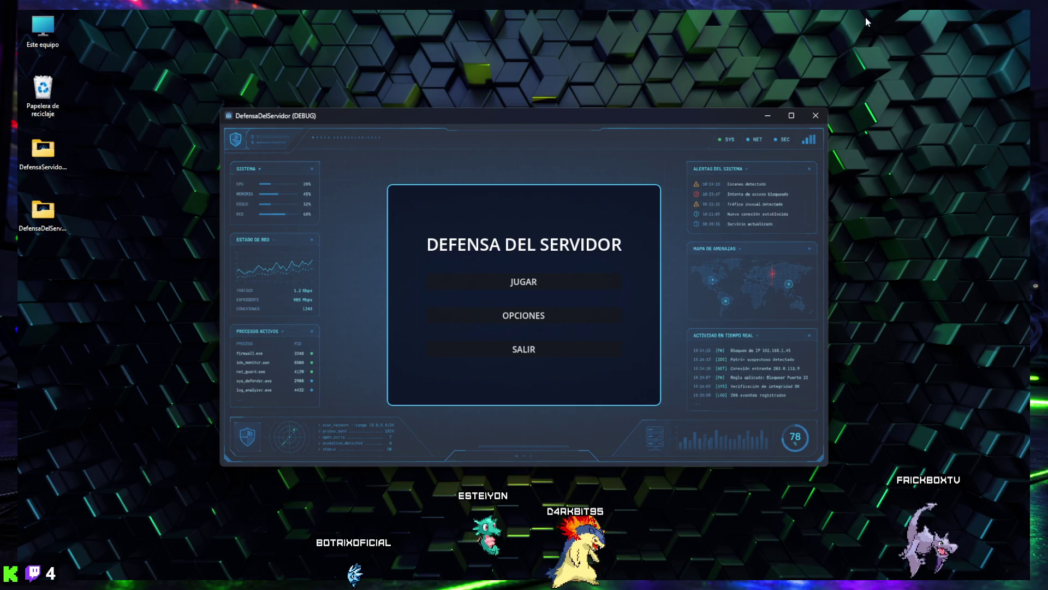
- Quit the DefensaDelServidor game from its main menu
click(523, 317)
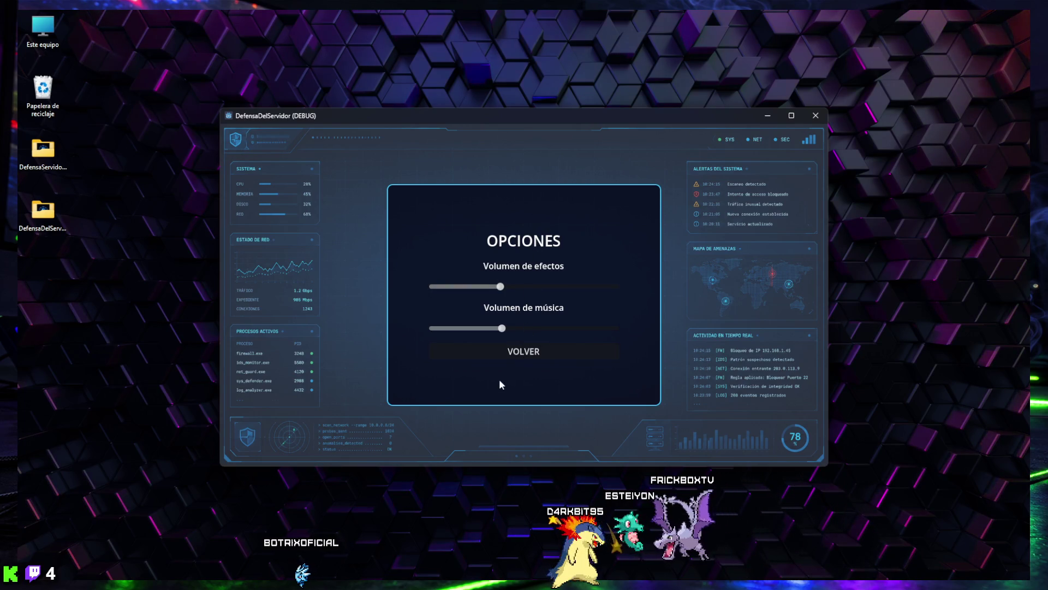
click(530, 352)
click(530, 350)
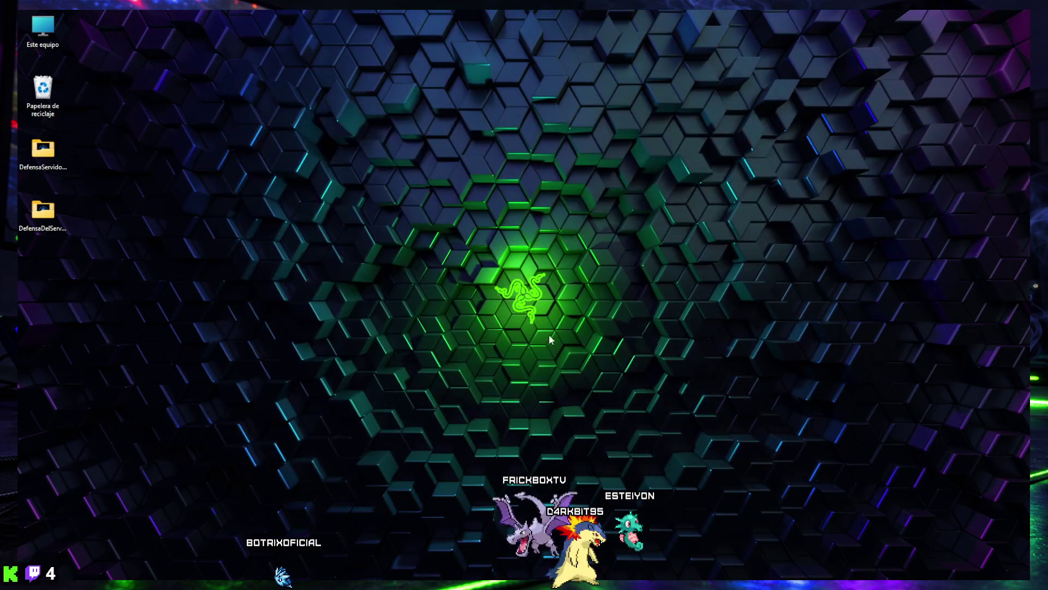
- Bring the Firefox ChatGPT Restream pricing window forward and start a new tab
mouse_move(534, 576)
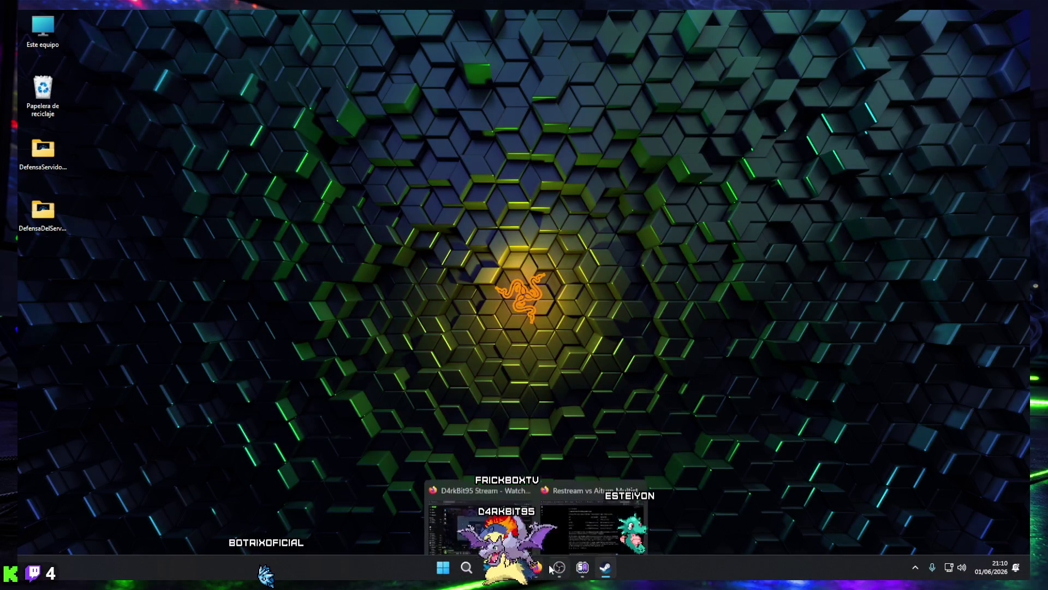
click(556, 498)
click(555, 500)
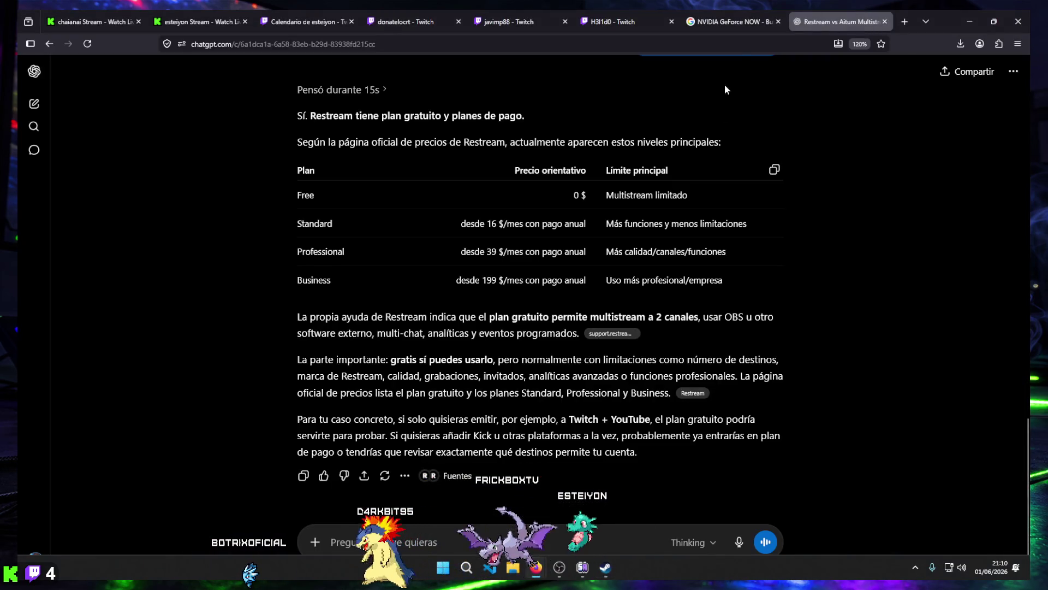
click(906, 22)
- Load itch.io and open the creator dashboard
text(itch.io)
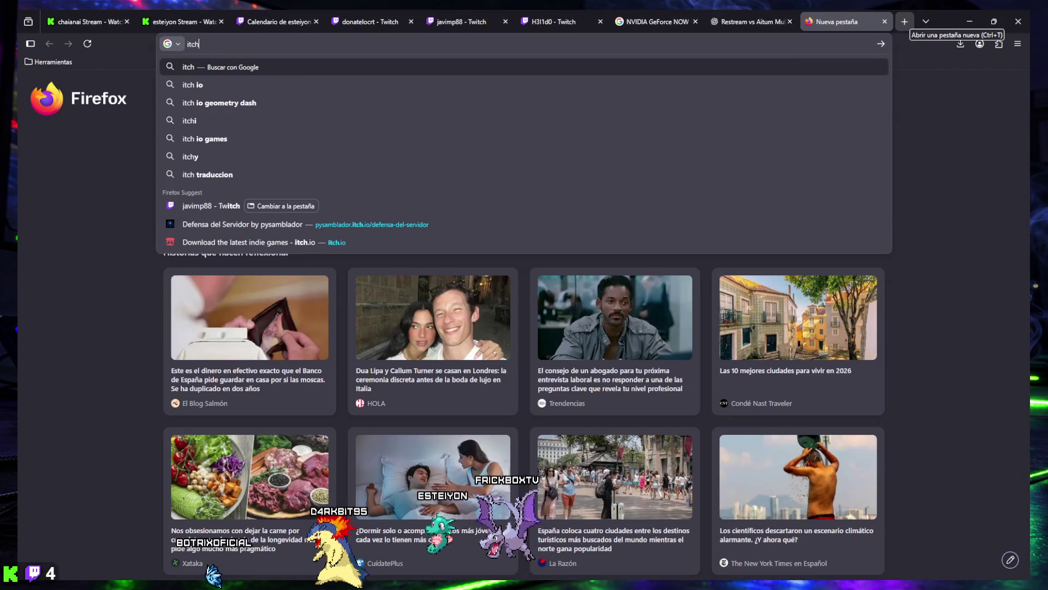
key(Return)
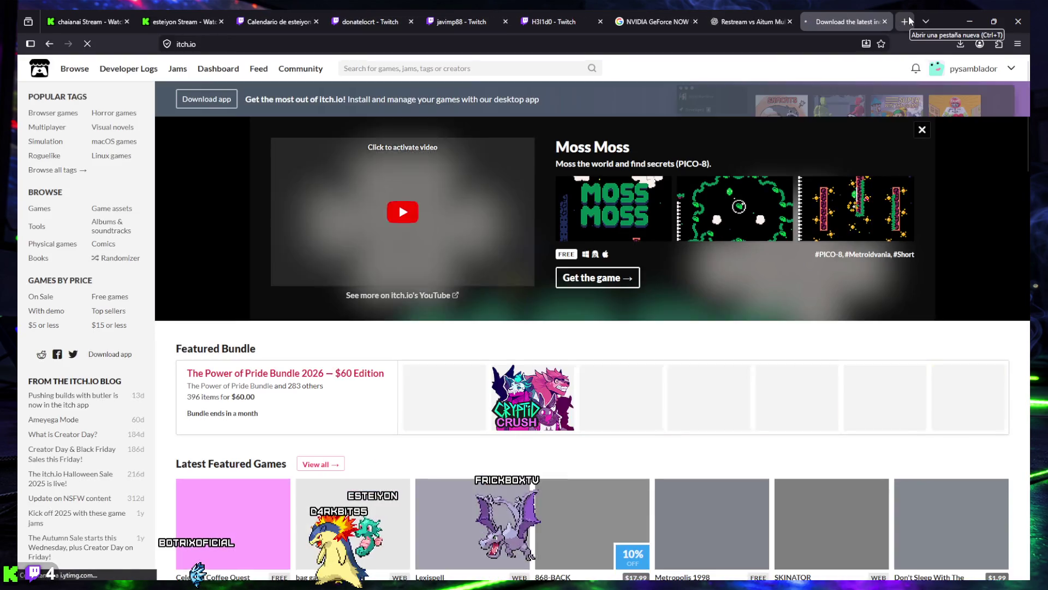
click(219, 69)
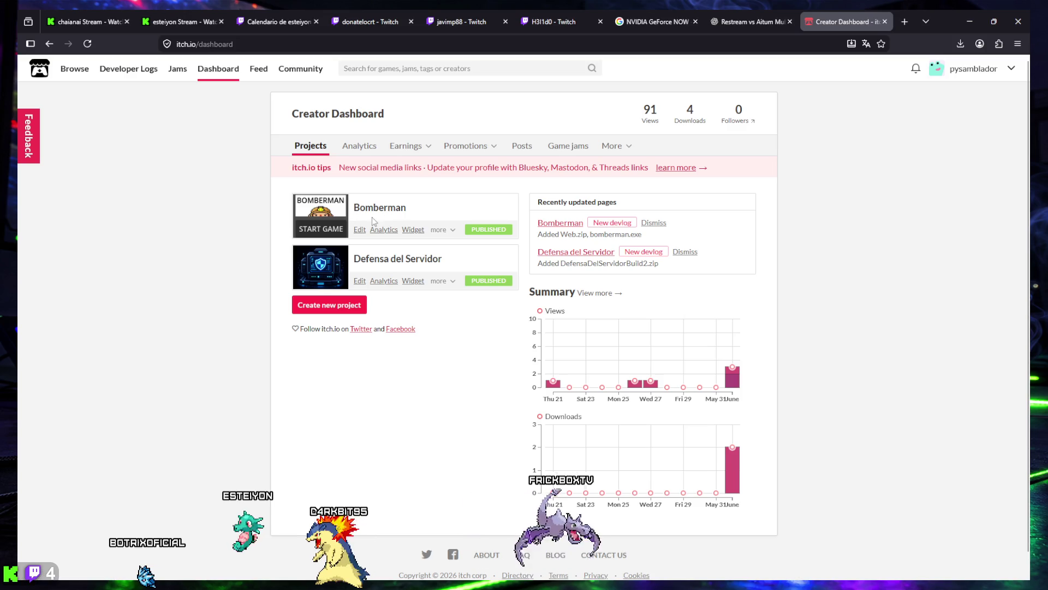
- Look through the Defensa del Servidor project page, then return to the dashboard
click(389, 261)
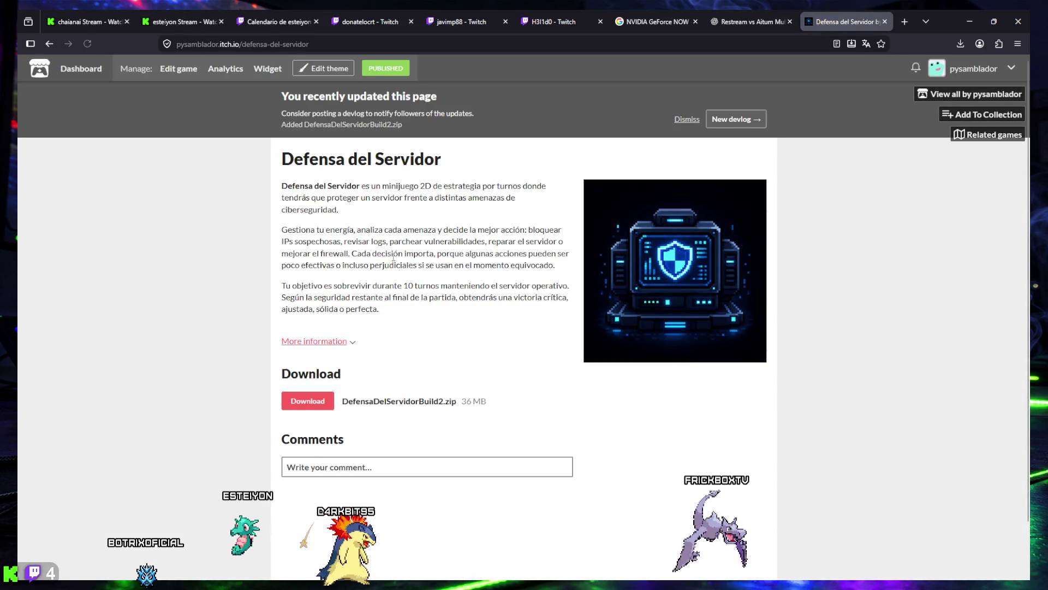
scroll(425, 251, down, 2)
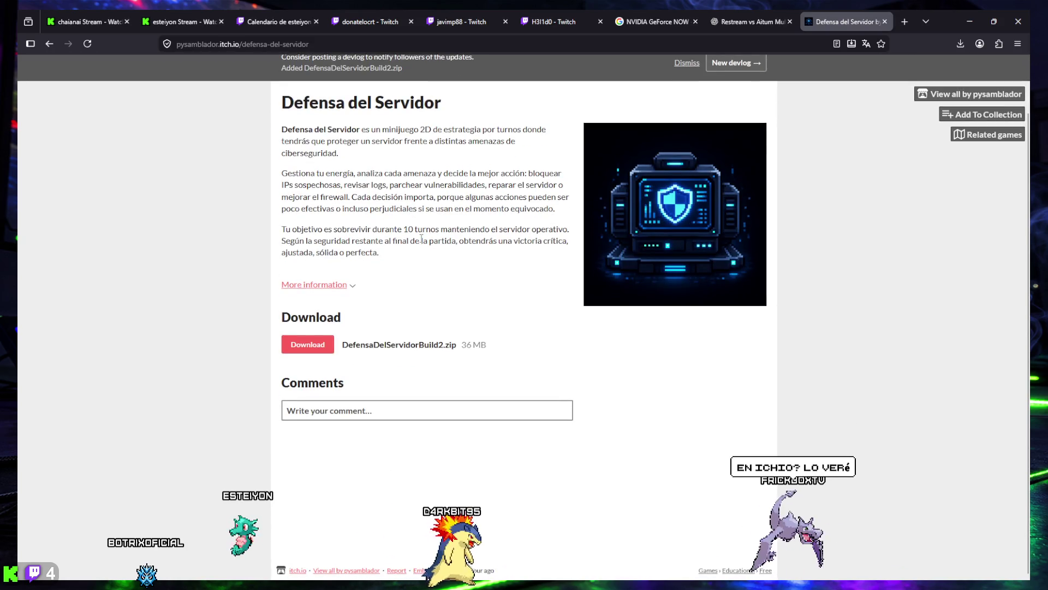
scroll(390, 221, up, 2)
double_click(285, 48)
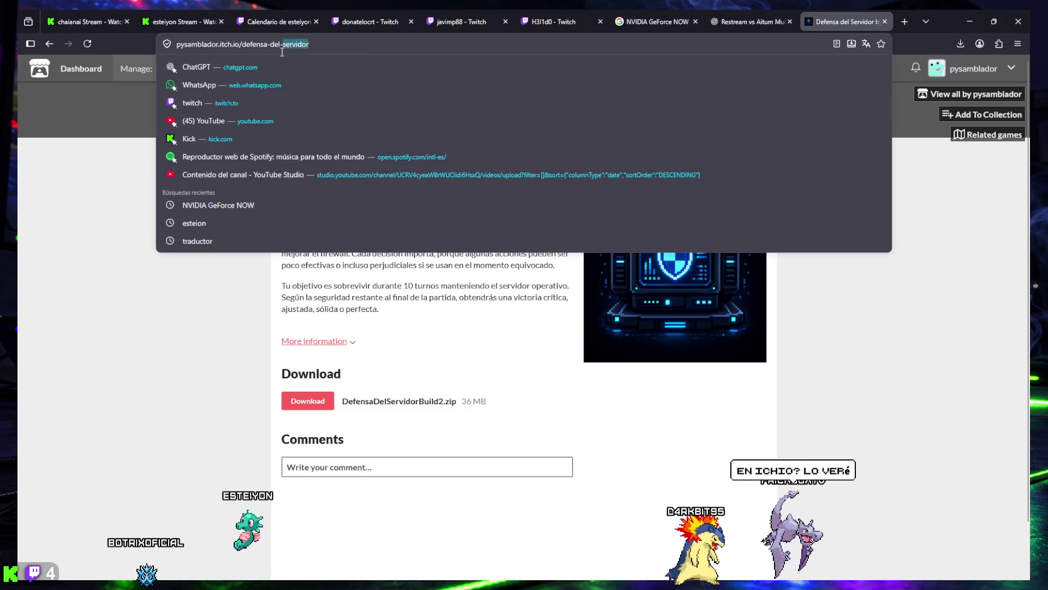
click(366, 298)
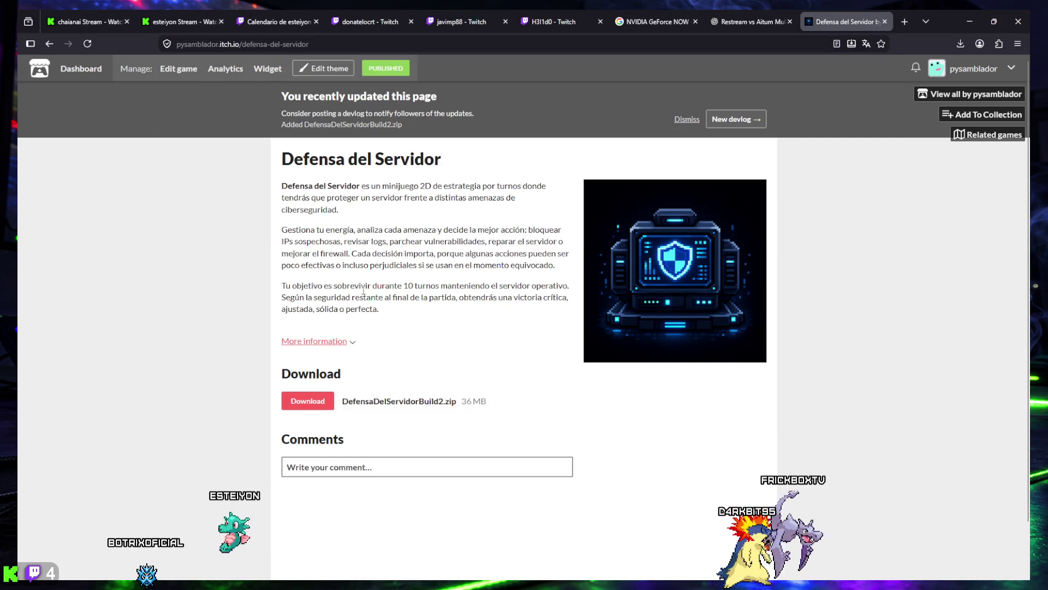
scroll(366, 297, down, 2)
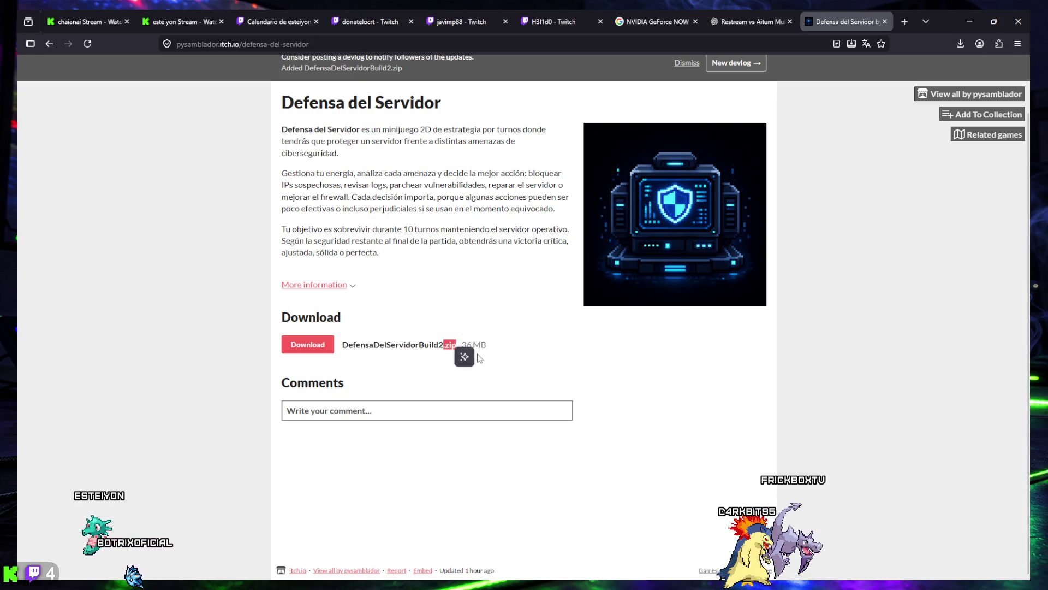
scroll(457, 326, up, 2)
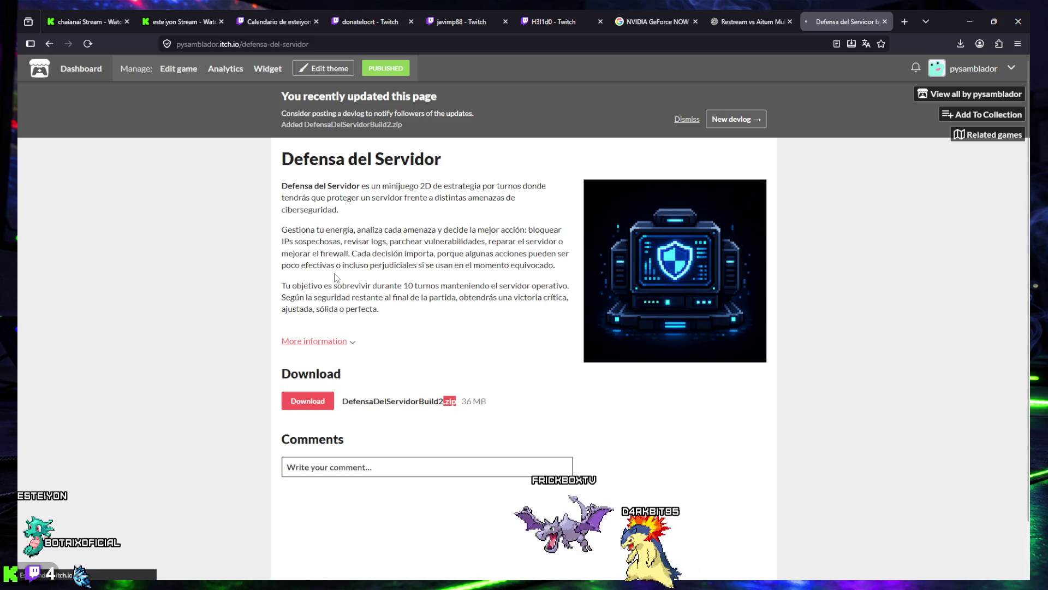
key(alt+Left)
- Open the Bomberman project page from the dashboard and look it over
click(372, 213)
scroll(447, 464, down, 3)
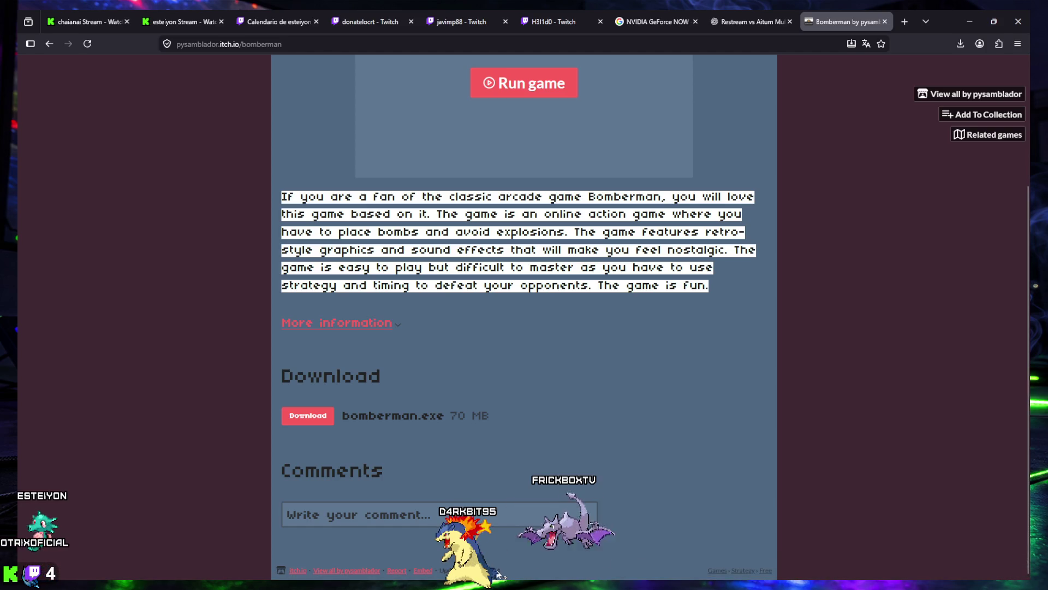
scroll(457, 458, up, 3)
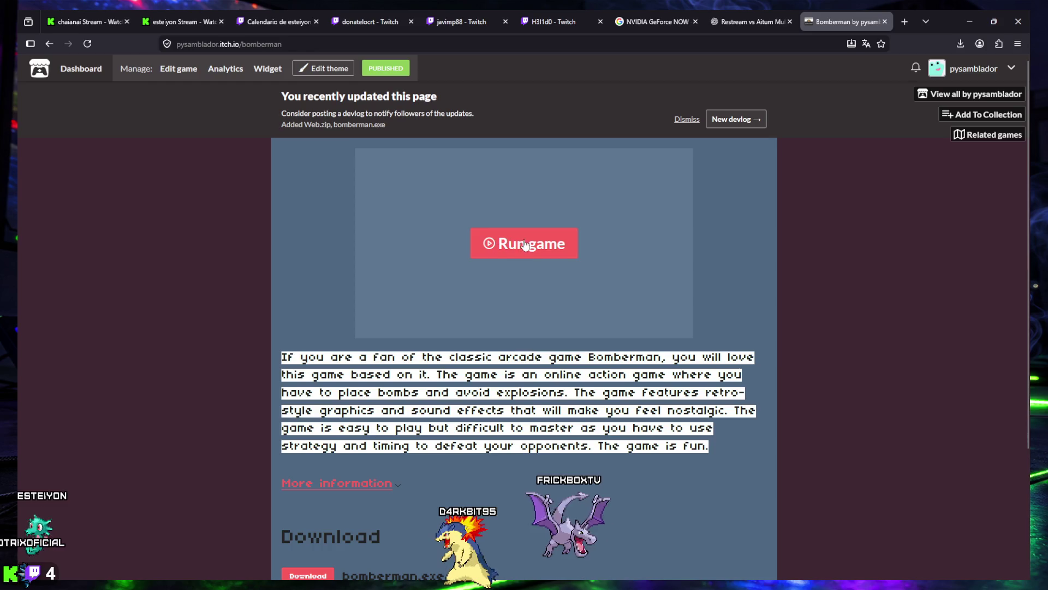
- Run the Bomberman web build, lower Master and Music volume to one-fifth, and start level one
click(525, 244)
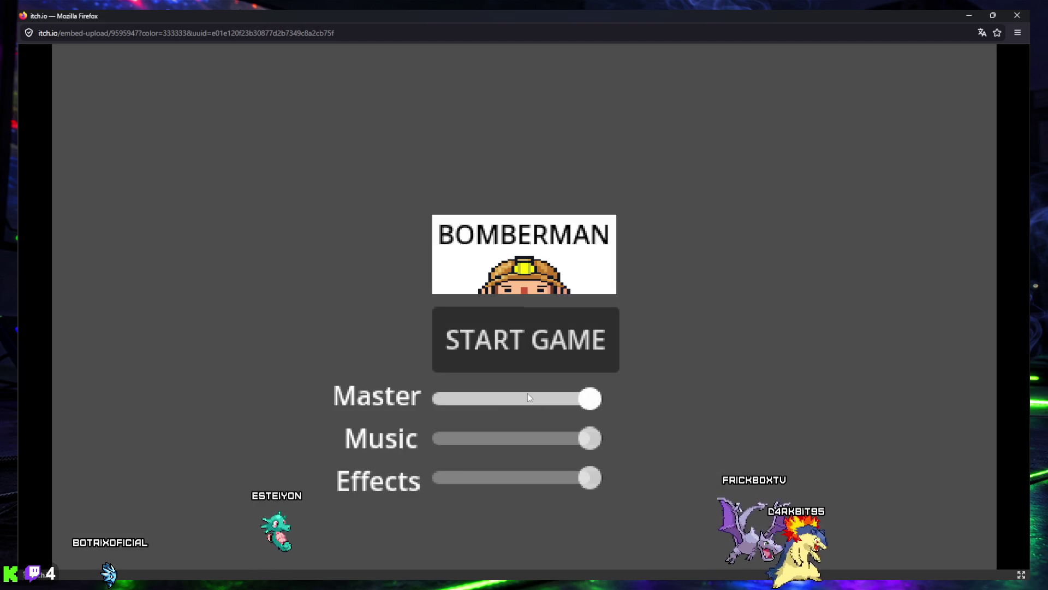
mouse_move(589, 398)
mouse_down()
mouse_move(457, 402)
mouse_move(468, 409)
mouse_up()
mouse_move(589, 438)
mouse_down()
mouse_move(459, 439)
mouse_move(456, 478)
mouse_move(468, 478)
mouse_up()
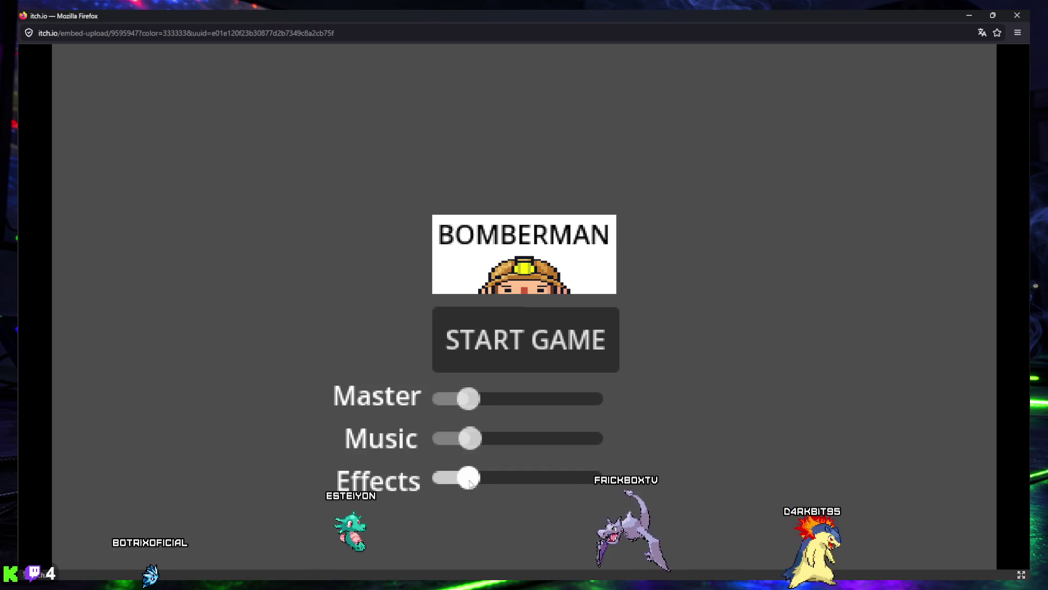
click(513, 329)
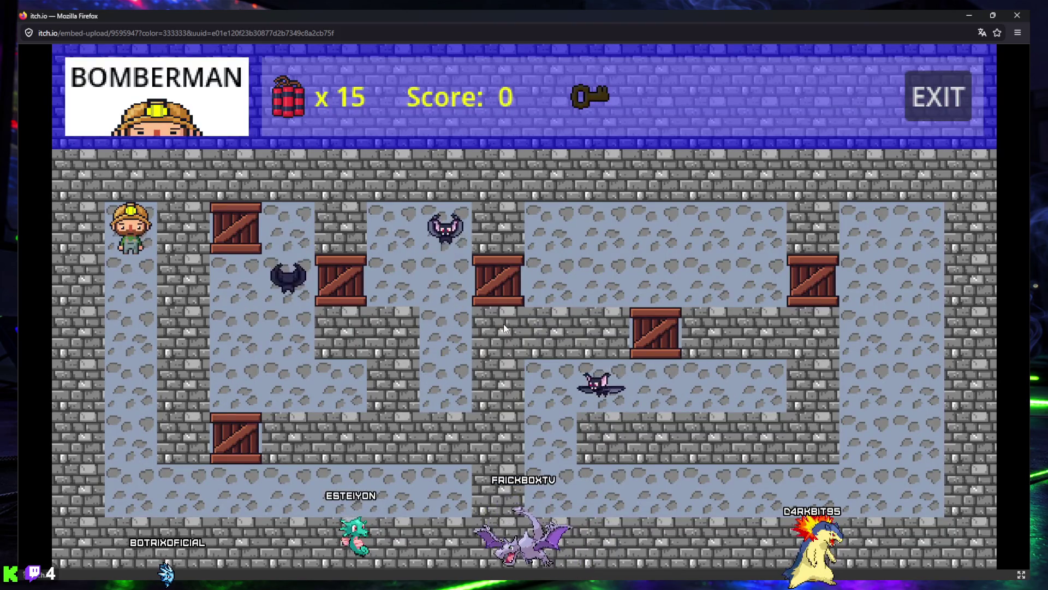
- Bomb the first crate from the left column, retreat, then pick up the revealed key
key(Down)
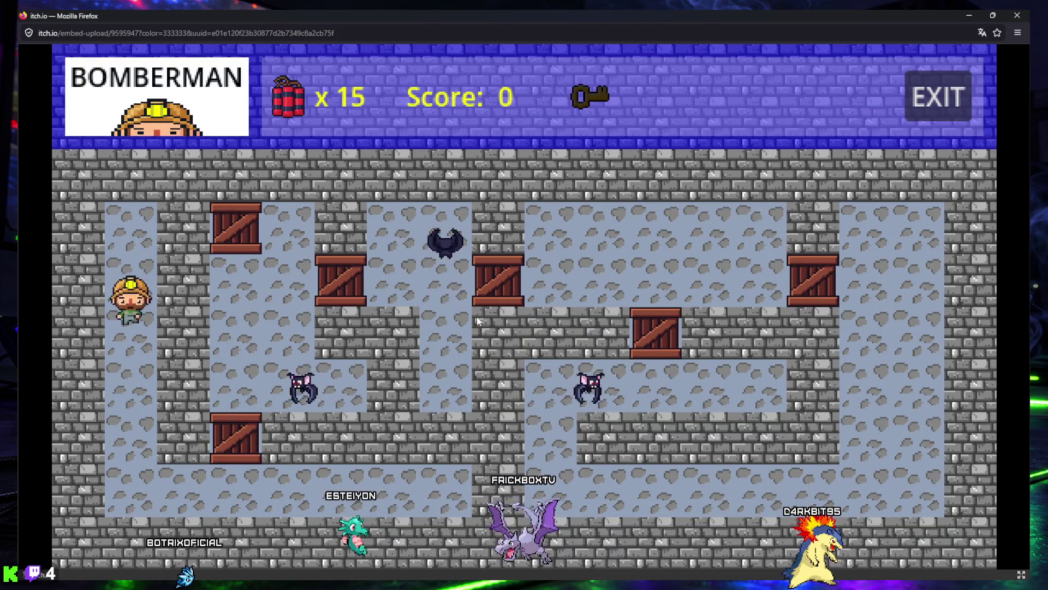
key(Right)
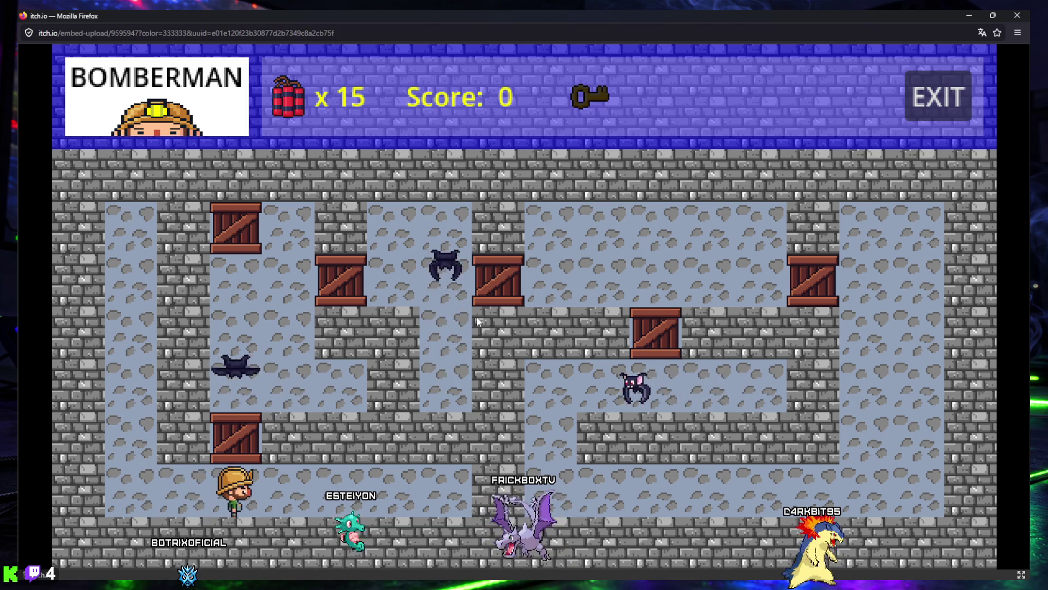
key(space)
key(Left)
key(Up)
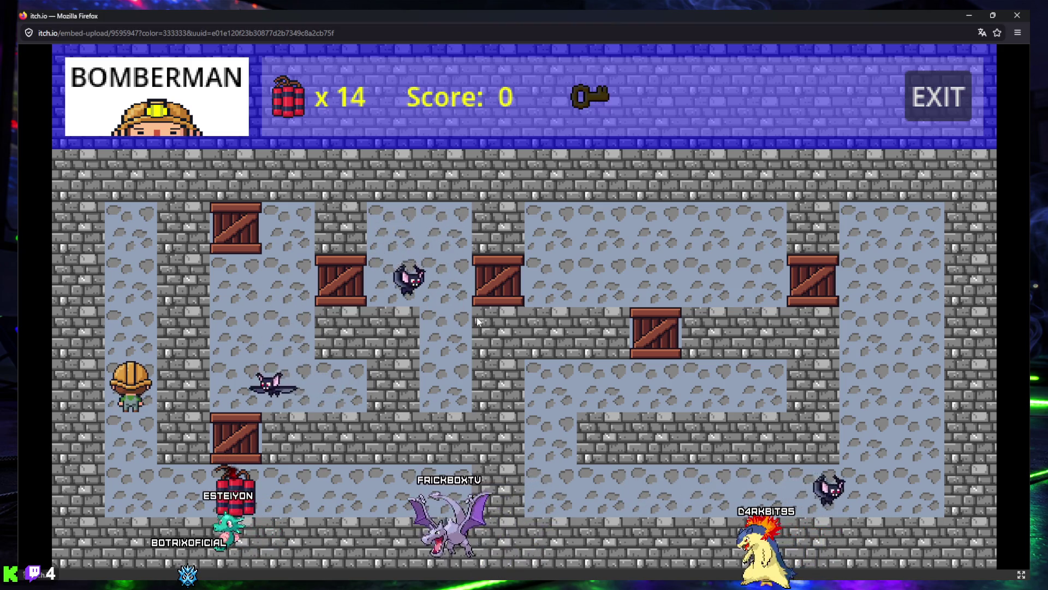
key(Down)
key(Right)
key(Up)
- Drop a series of bombs along the bottom corridor, dodging each blast
key(space)
key(Down)
key(Left)
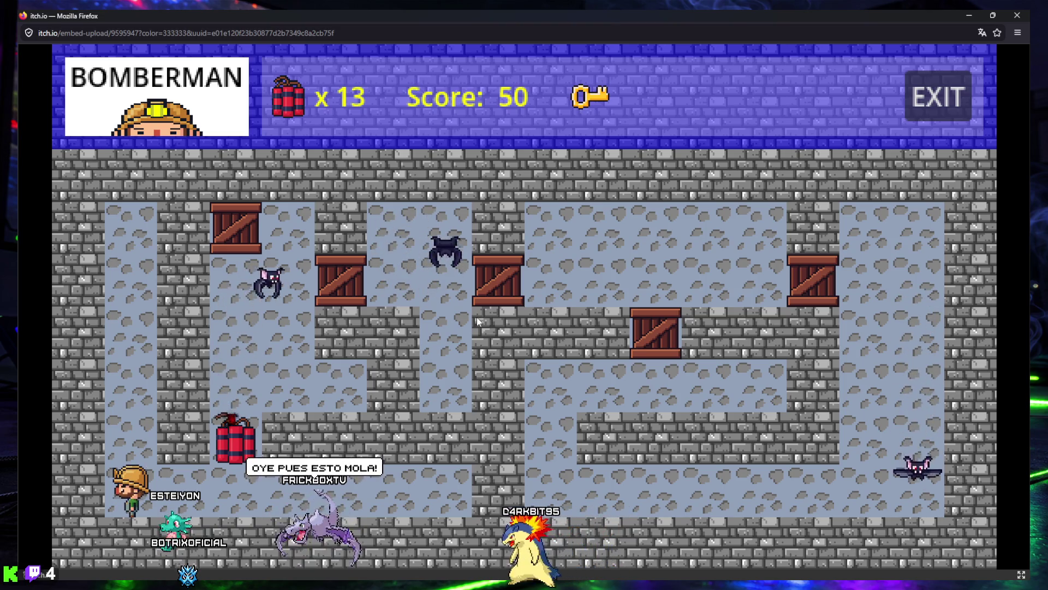
key(Right)
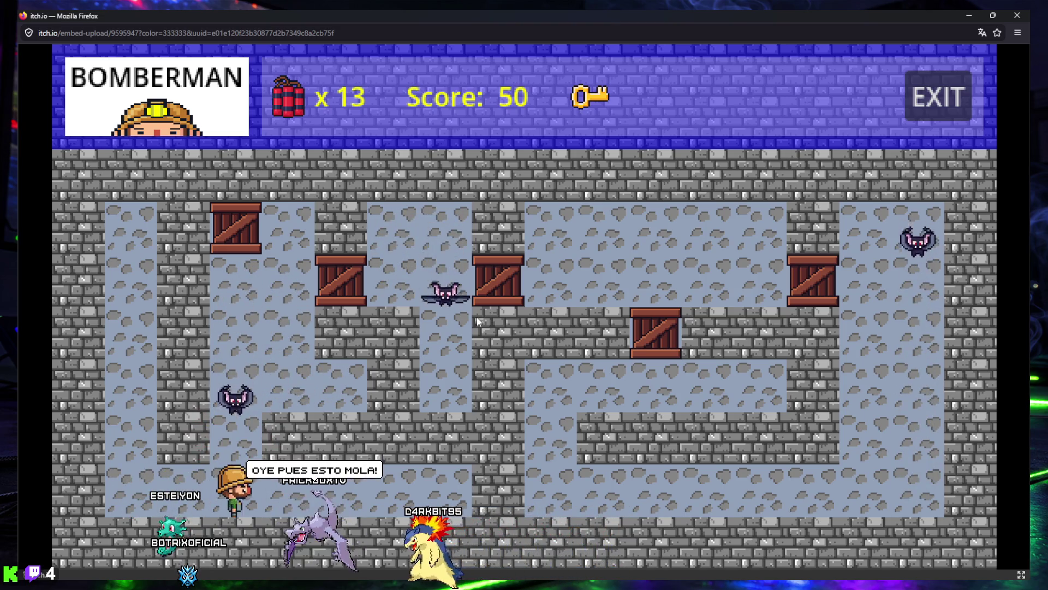
key(space)
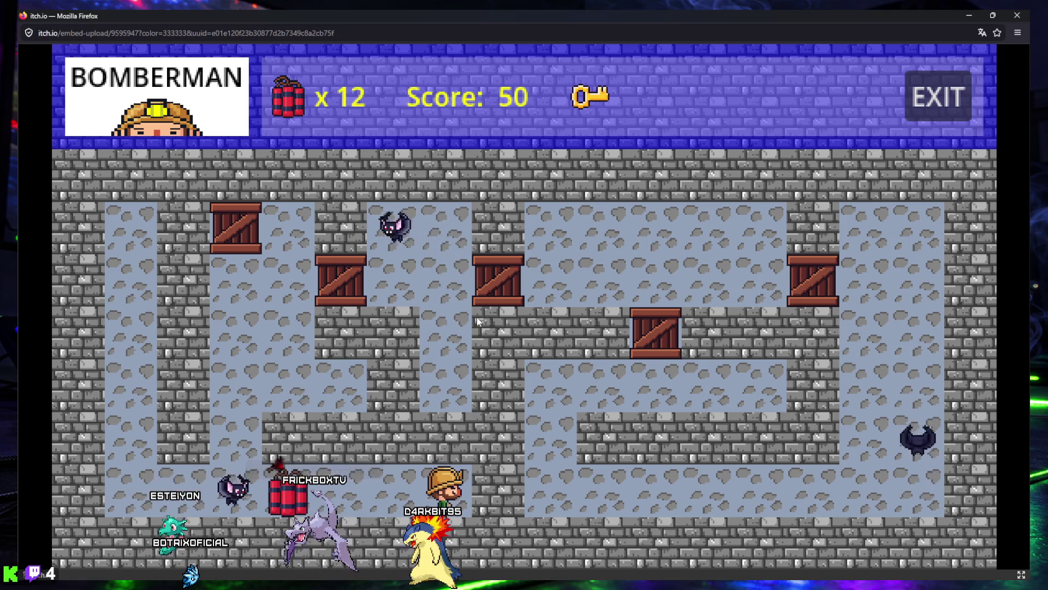
key(Left)
key(space)
key(Right)
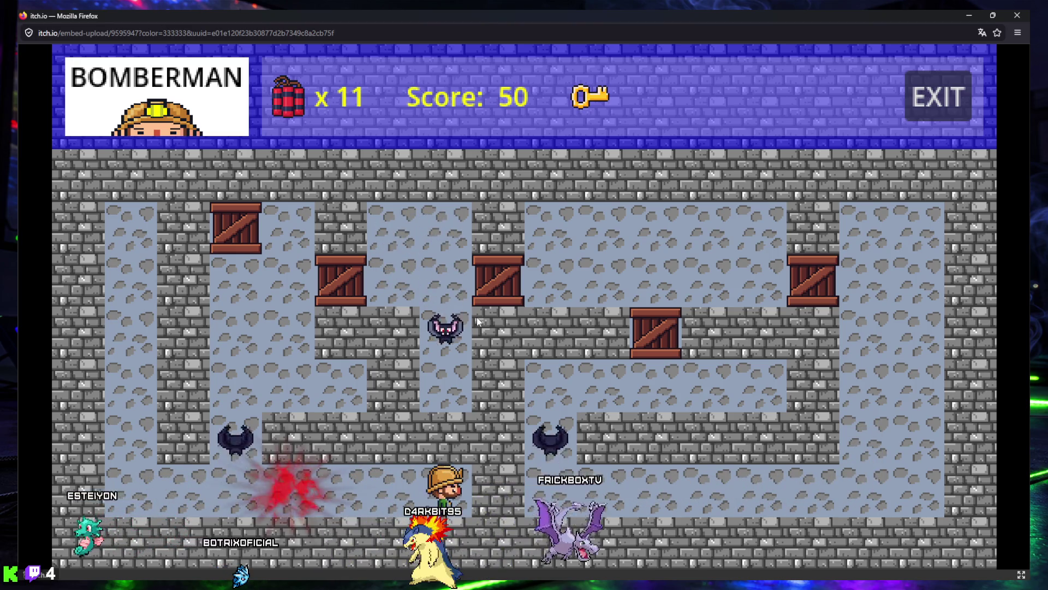
key(Left)
key(Left)
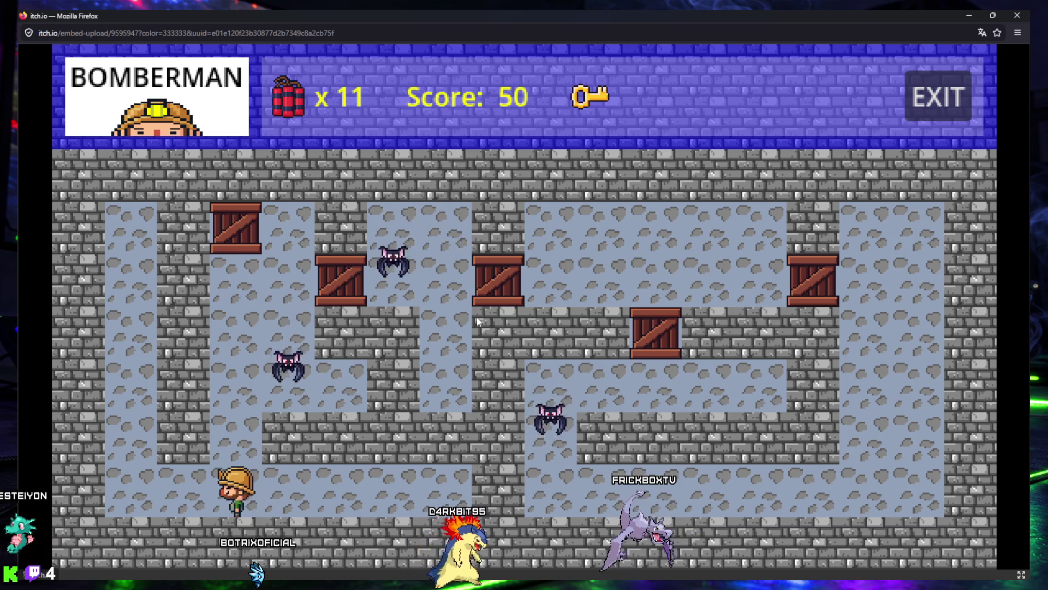
- Bomb the middle vertical passage twice, backing away from each bomb
key(Up)
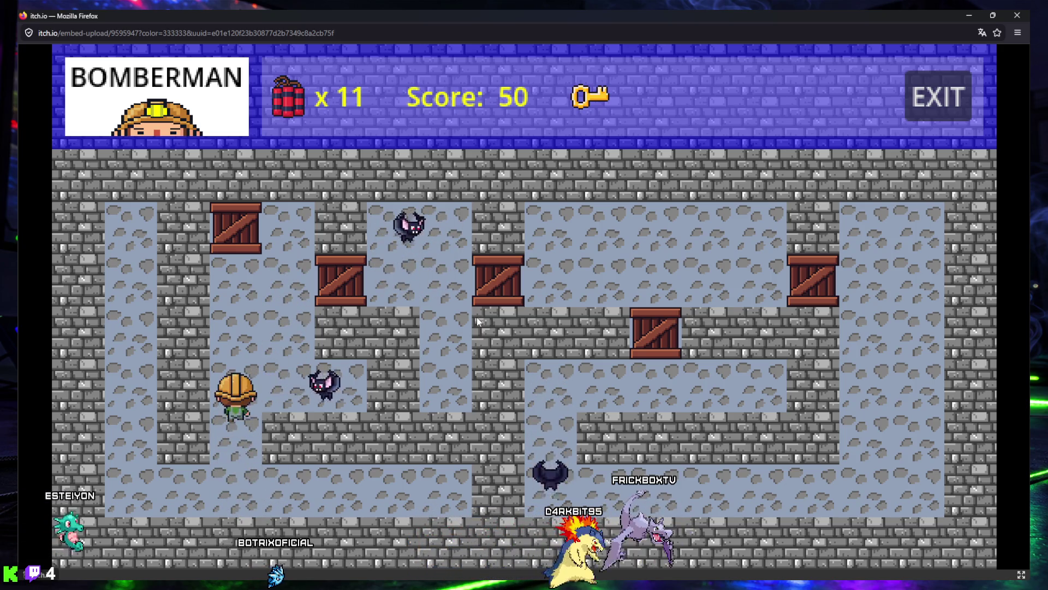
key(space)
key(Down)
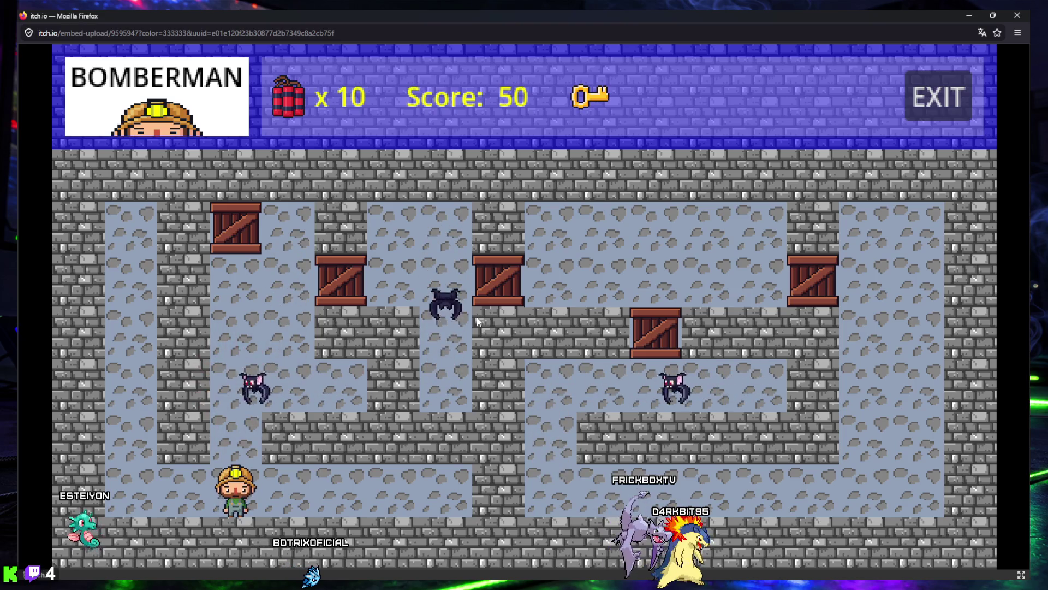
key(space)
key(Left)
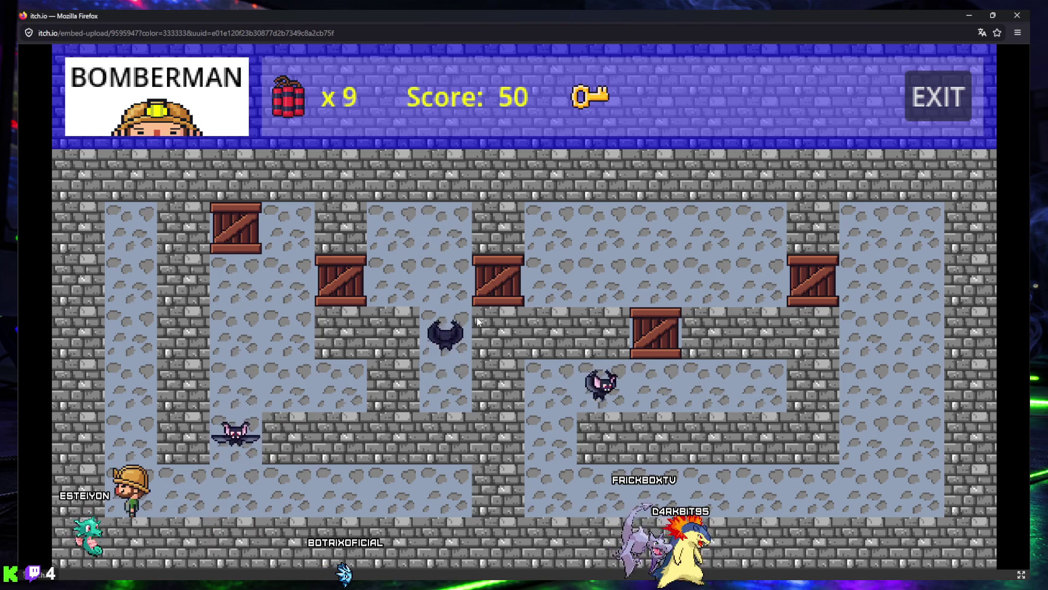
- Drop a bomb near the bat in the bottom corridor and retreat up the left column
key(Up)
key(Up)
key(Down)
key(Down)
key(Right)
key(Right)
key(Right)
key(space)
key(Left)
key(Left)
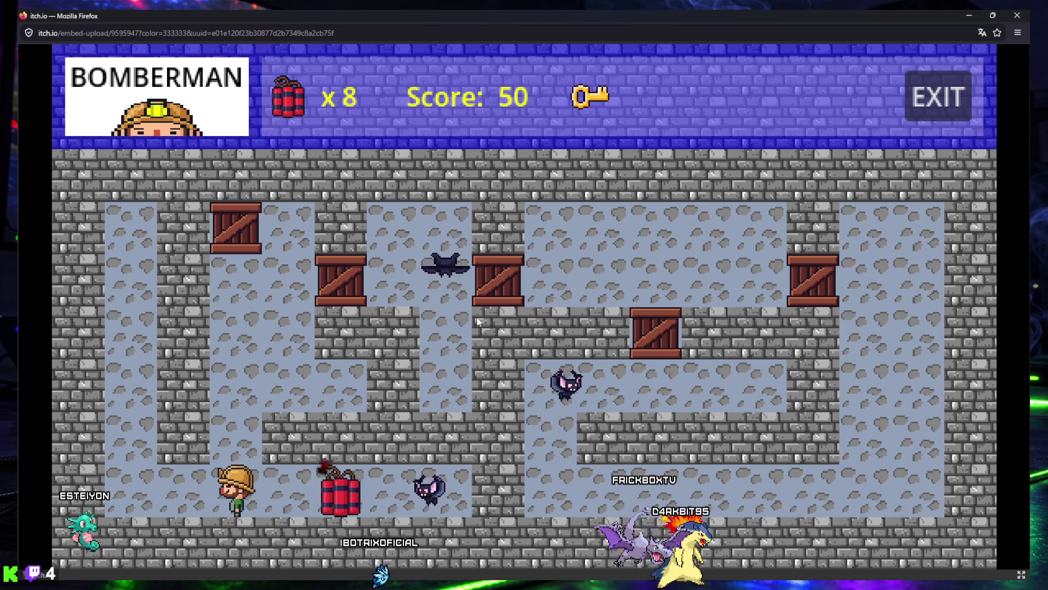
key(Up)
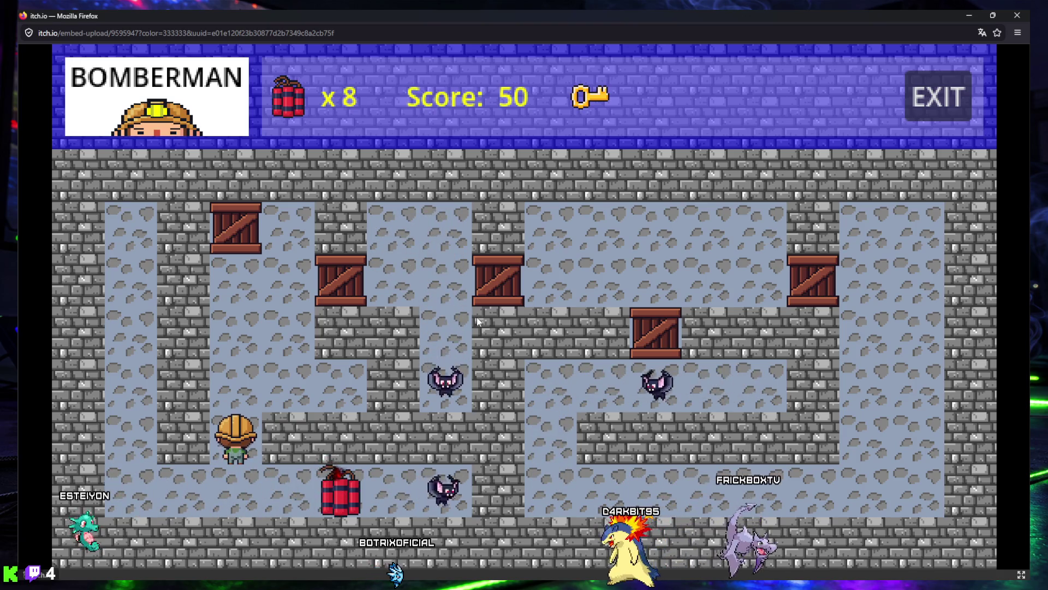
key(Down)
key(Right)
- Collect the dynamite pickup in the bottom corridor
key(Right)
key(Right)
key(Left)
key(Left)
key(Left)
key(Left)
key(Up)
key(Up)
key(Up)
key(Right)
key(space)
key(Left)
key(space)
- Place several sticks of dynamite beside the crates and step away
key(Down)
key(Down)
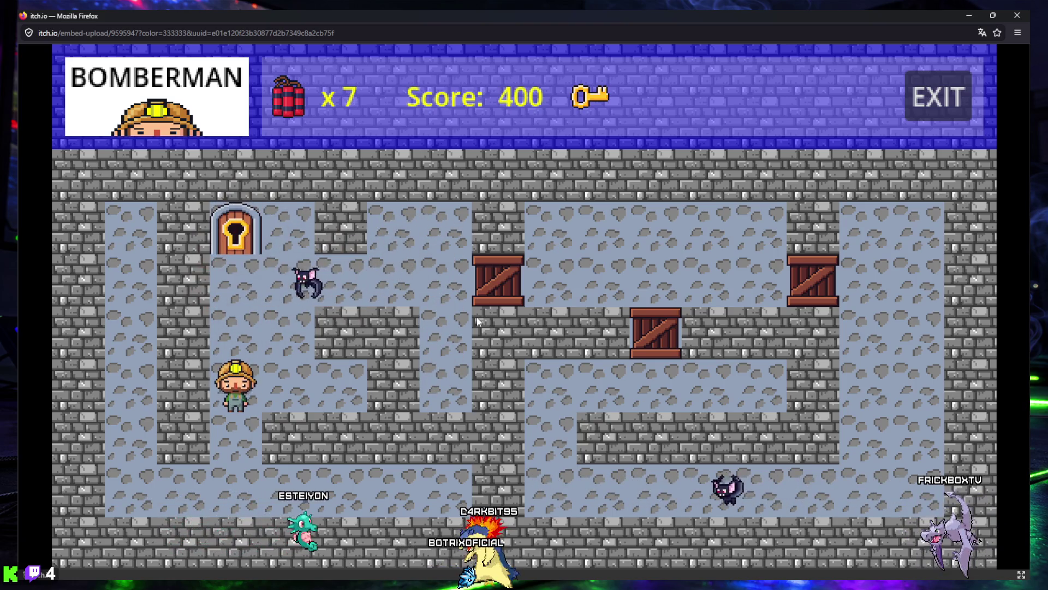
key(space)
key(Down)
key(Down)
key(space)
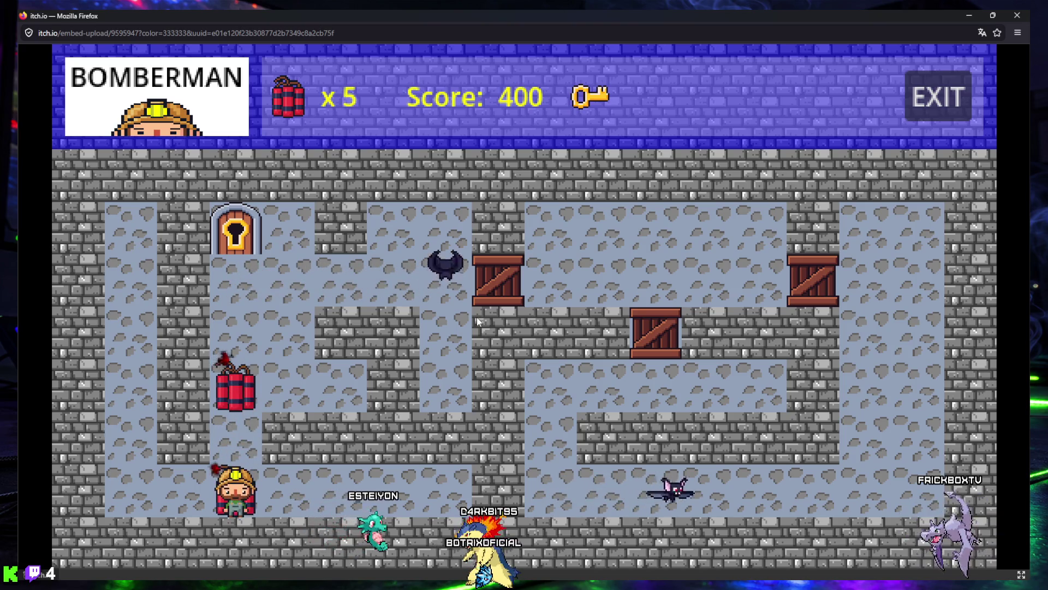
key(Left)
key(Left)
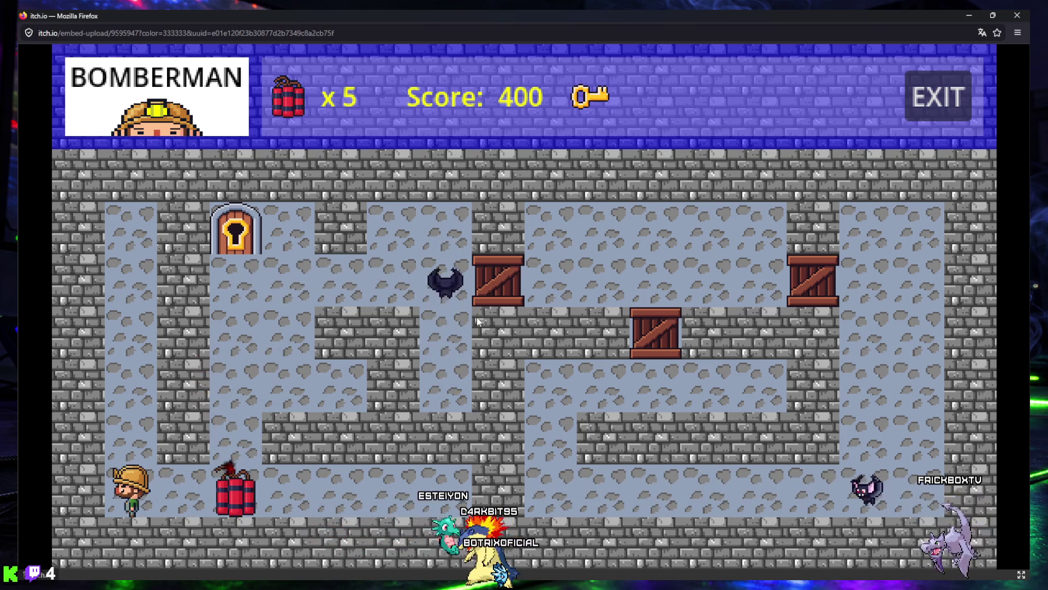
- Dynamite the next crates, then get caught by a bat, ending at YOU LOSE with 400 points
key(Right)
key(Right)
key(Up)
key(Up)
key(Up)
key(Right)
key(space)
key(Left)
key(Down)
key(Down)
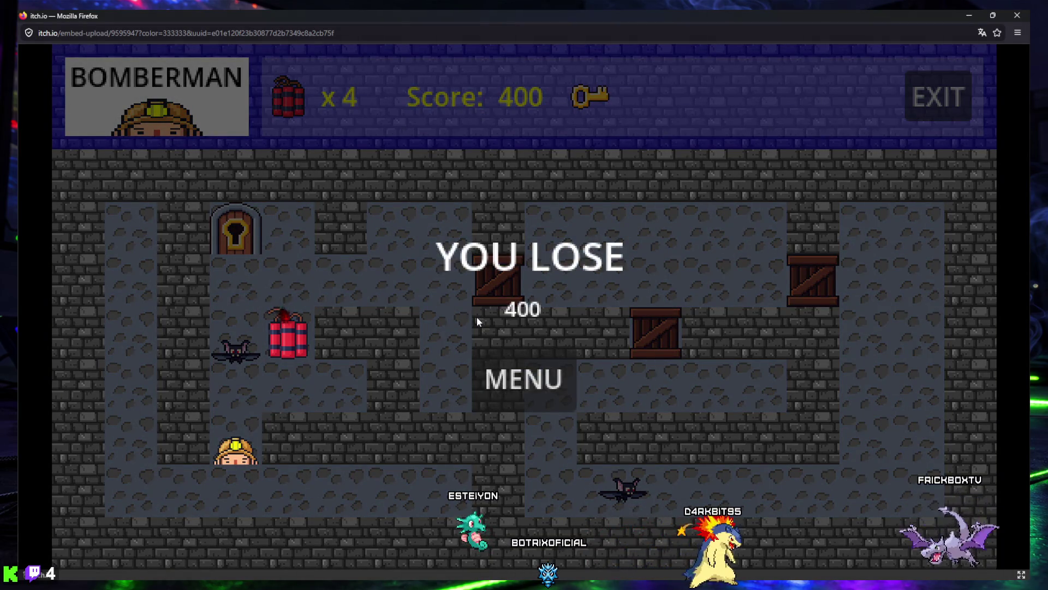
- Exit to the game menu, close the Bomberman window, and go back to the Creator Dashboard
click(525, 376)
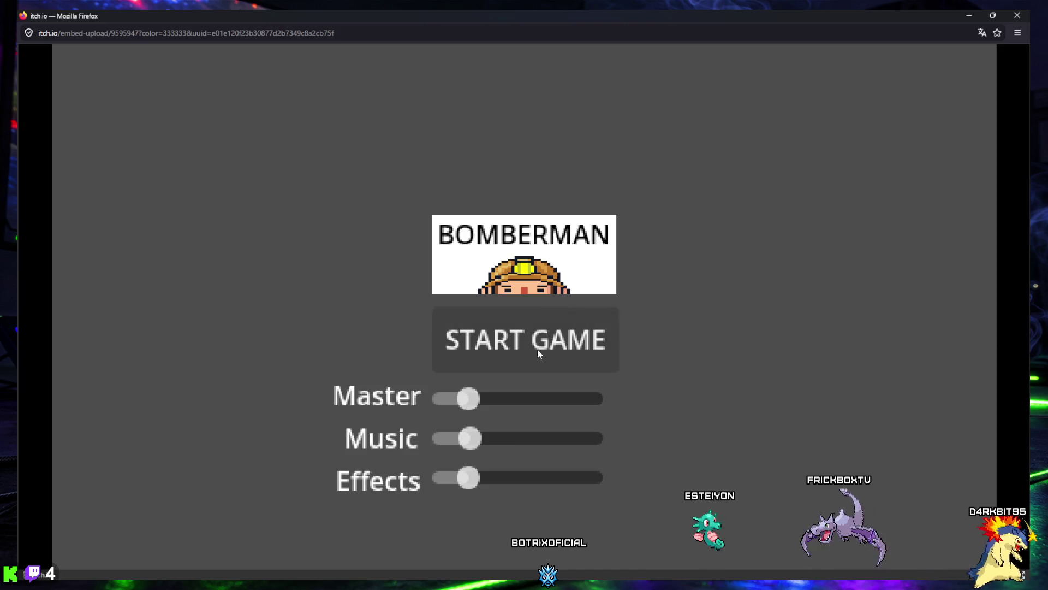
click(1016, 15)
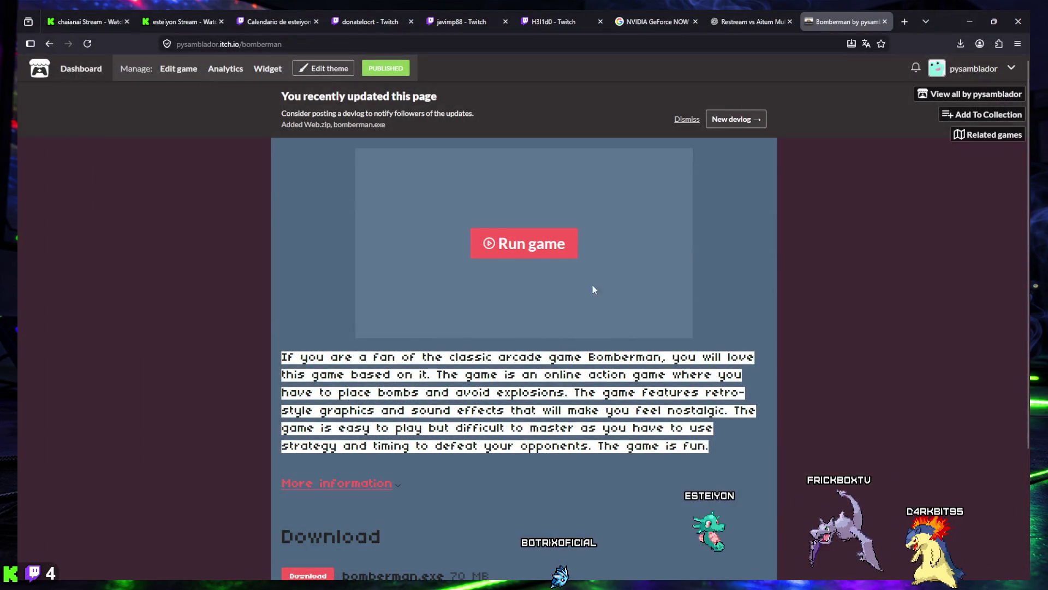
scroll(599, 288, down, 3)
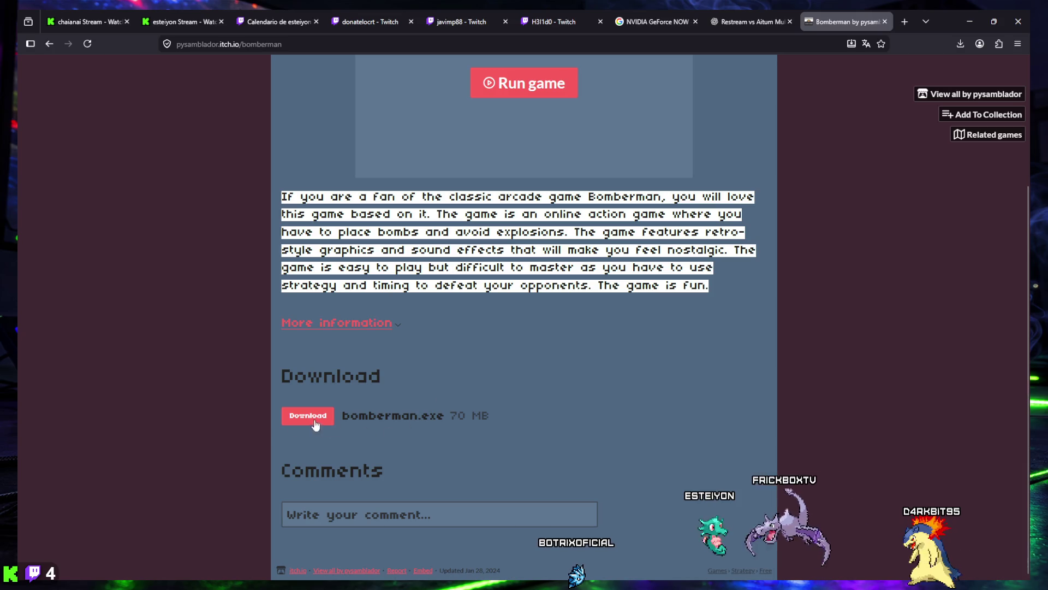
scroll(514, 347, up, 3)
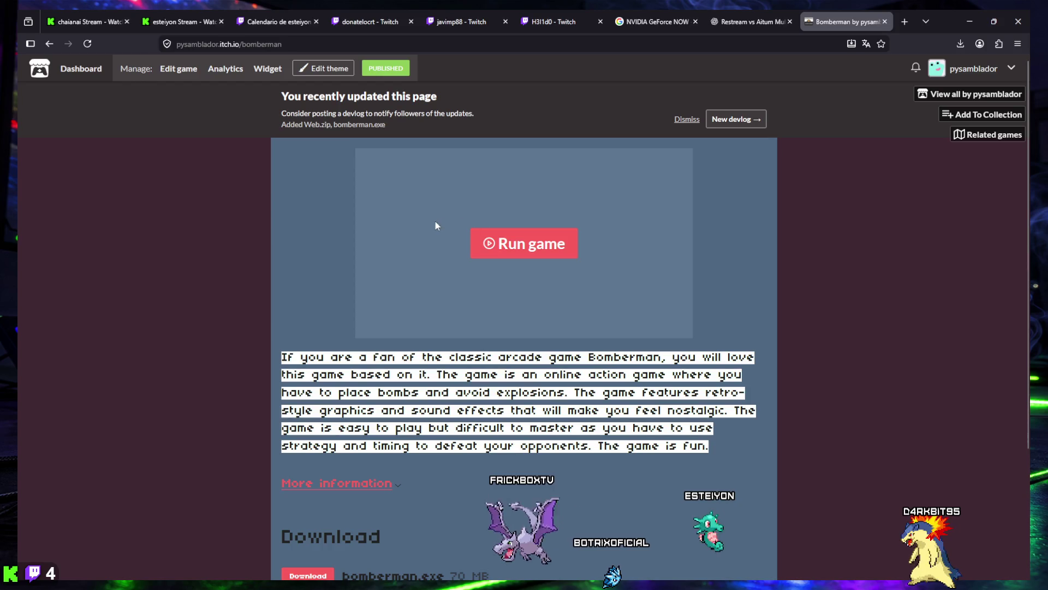
key(alt+Left)
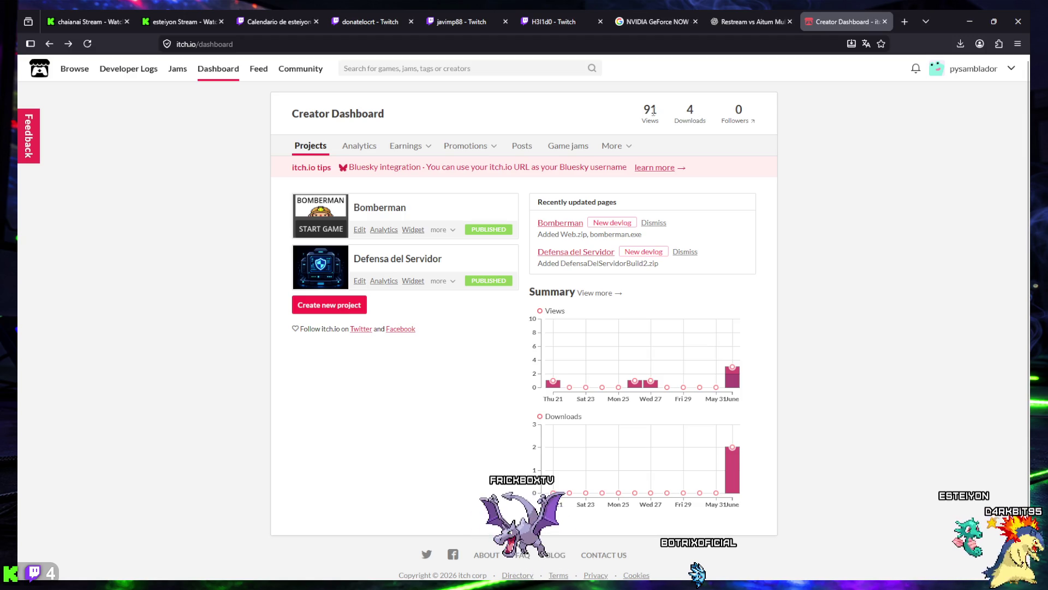
- Open the Defensa del Servidor project page and scroll through it
scroll(590, 175, down, 1)
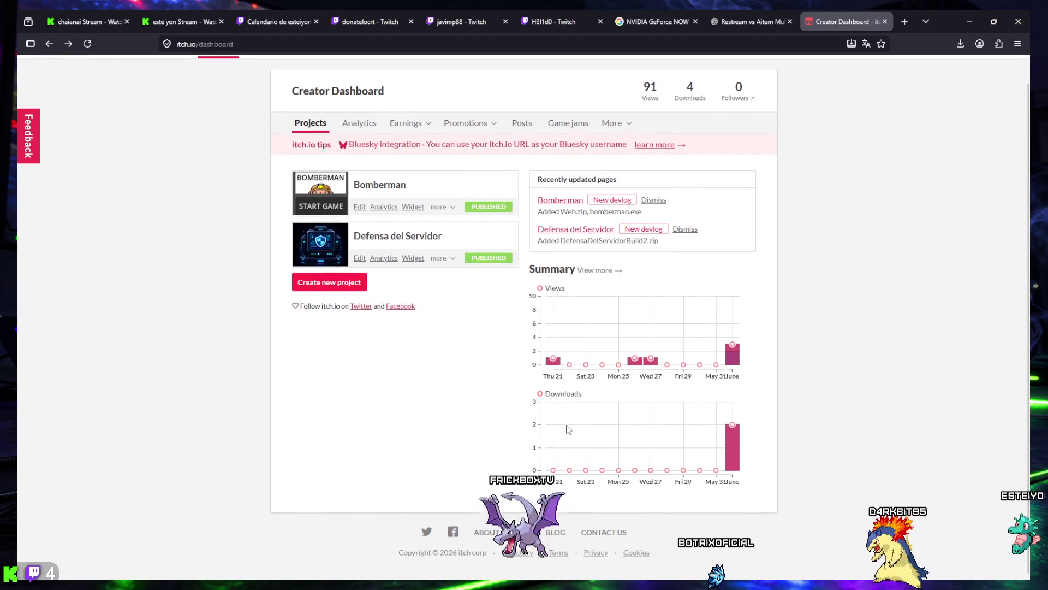
click(393, 242)
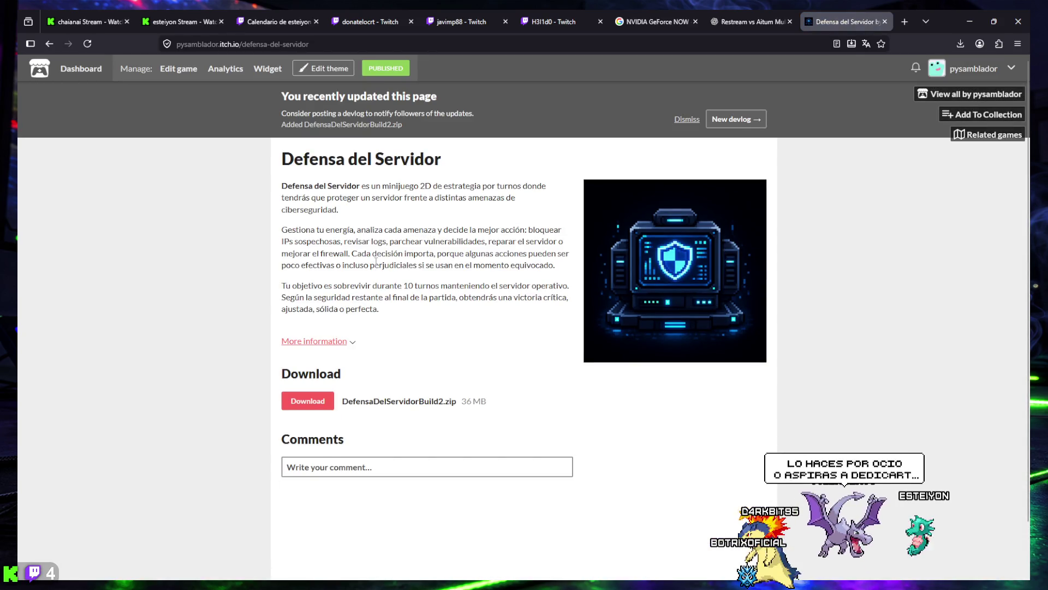
scroll(371, 273, down, 2)
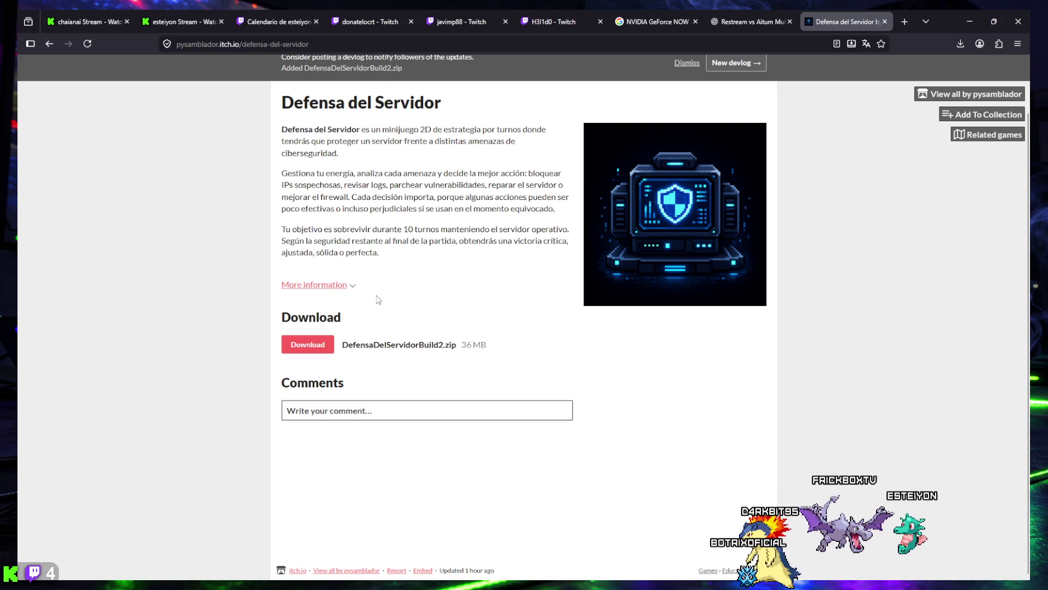
scroll(415, 377, up, 2)
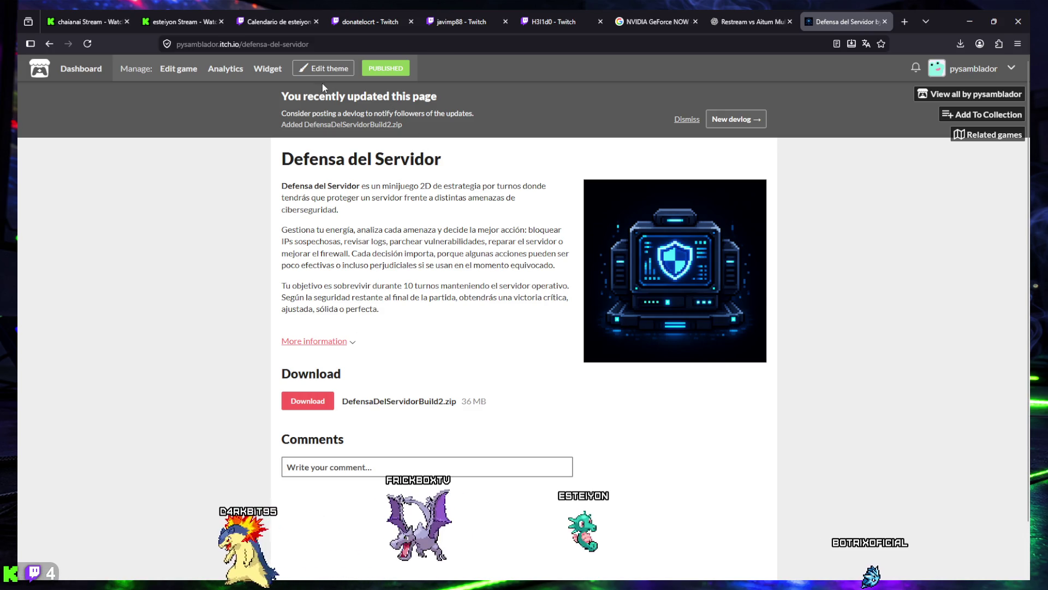
- Return to the Creator Dashboard and open the Bomberman project page
click(175, 50)
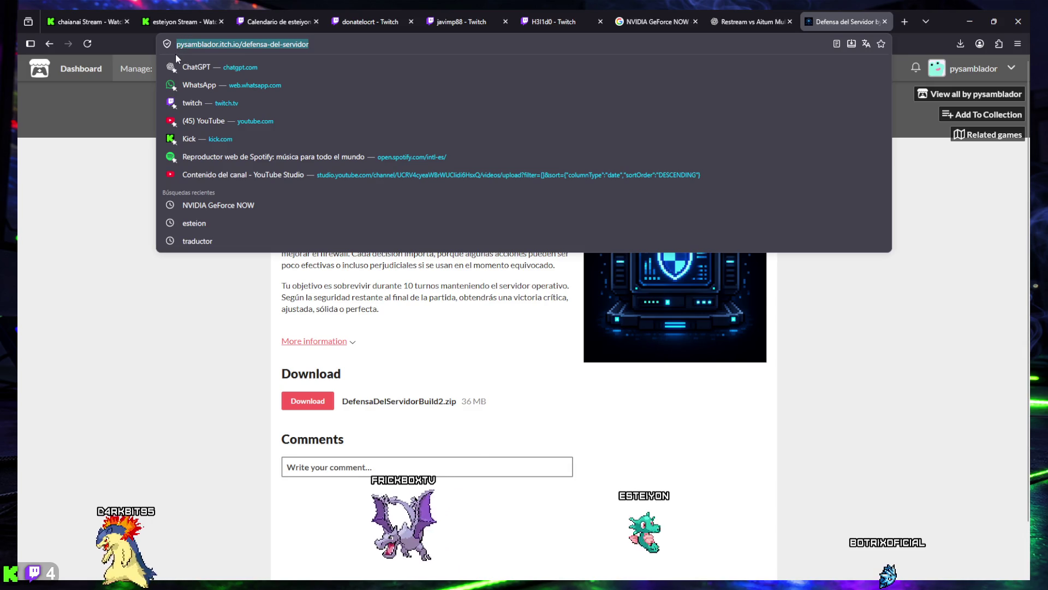
click(112, 168)
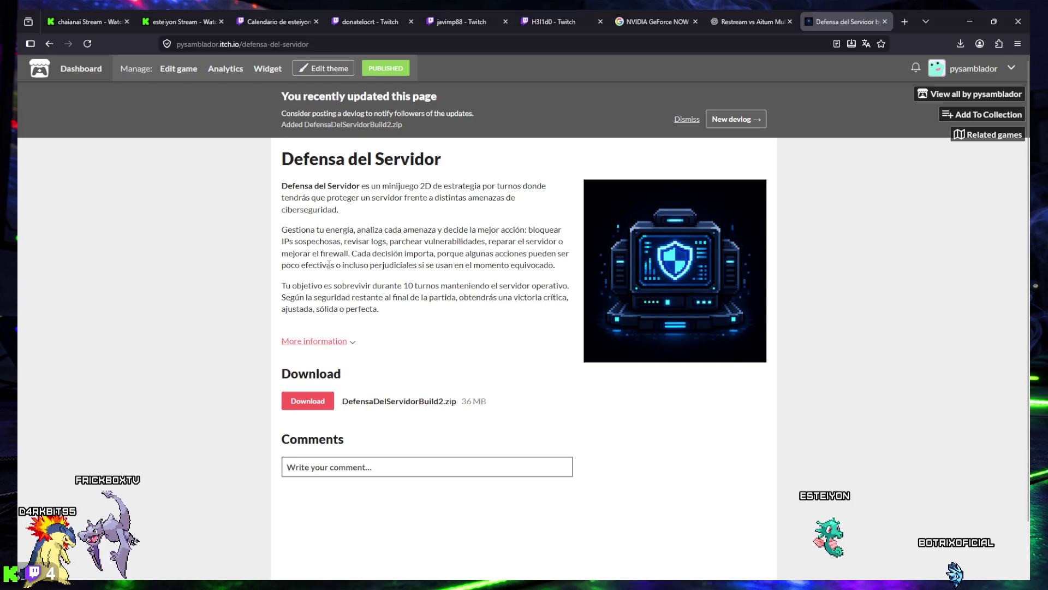
key(alt+Left)
click(373, 188)
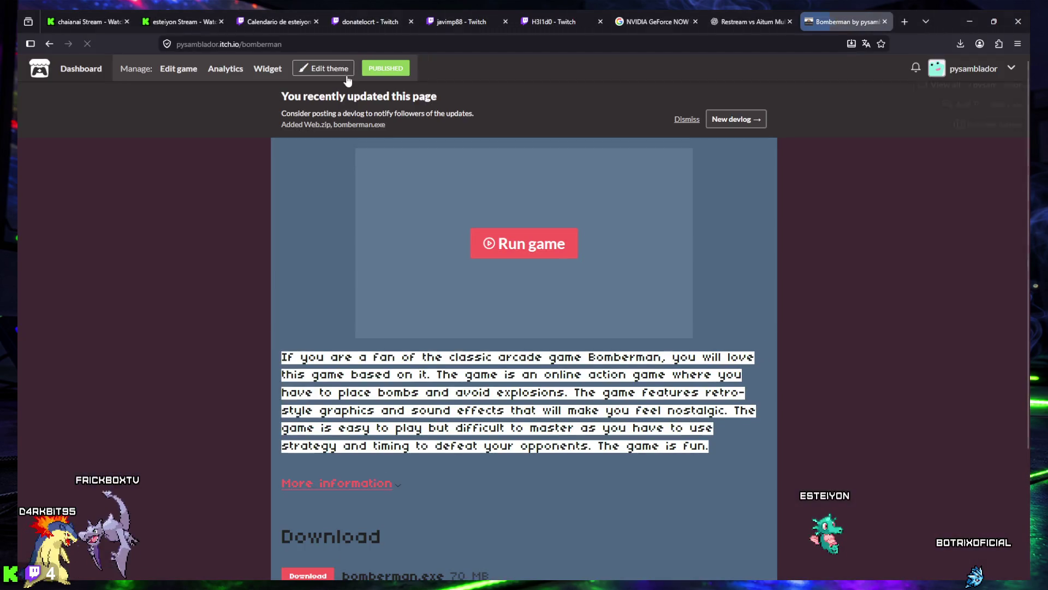
click(313, 43)
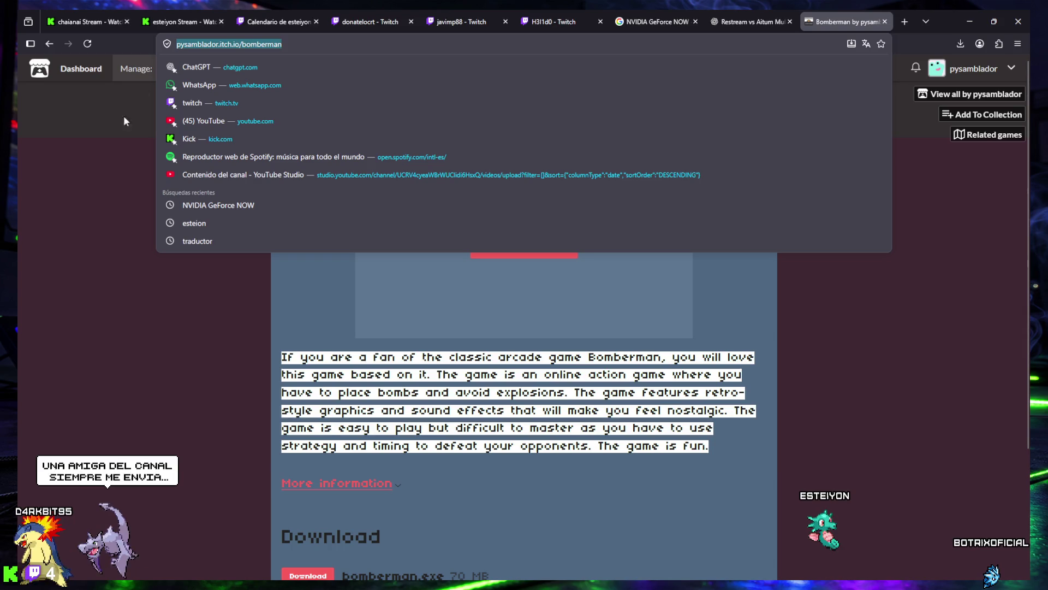
key(Escape)
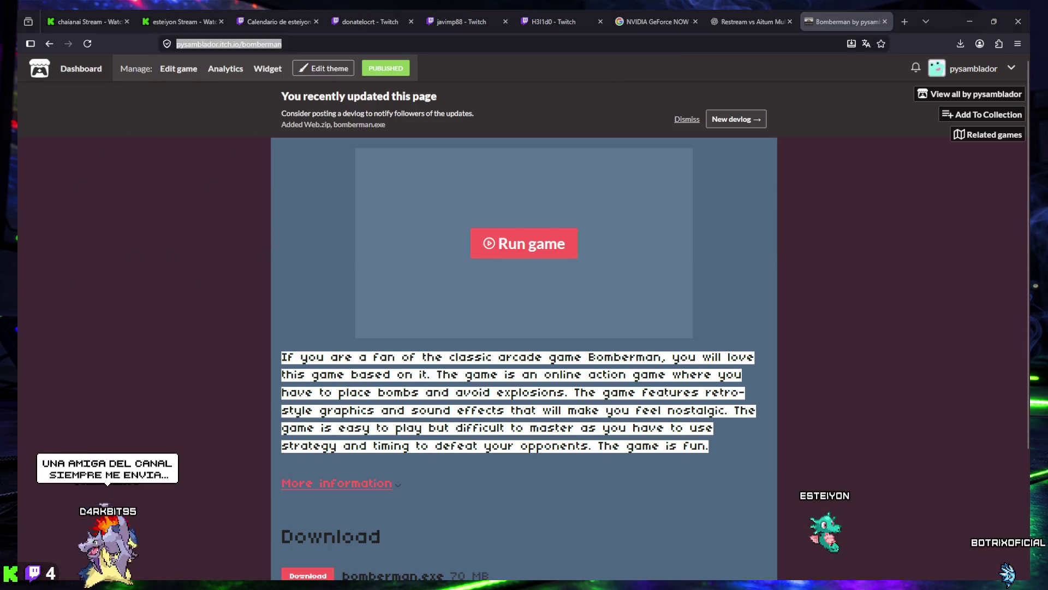
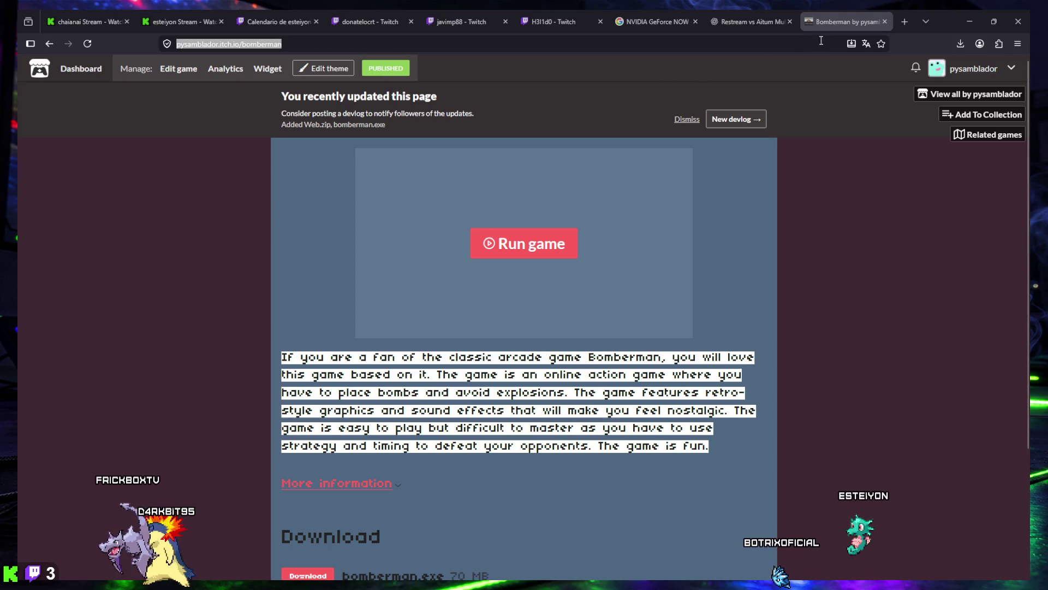
- Close the Bomberman page and the Restream vs Aitum ChatGPT chat tabs
click(885, 22)
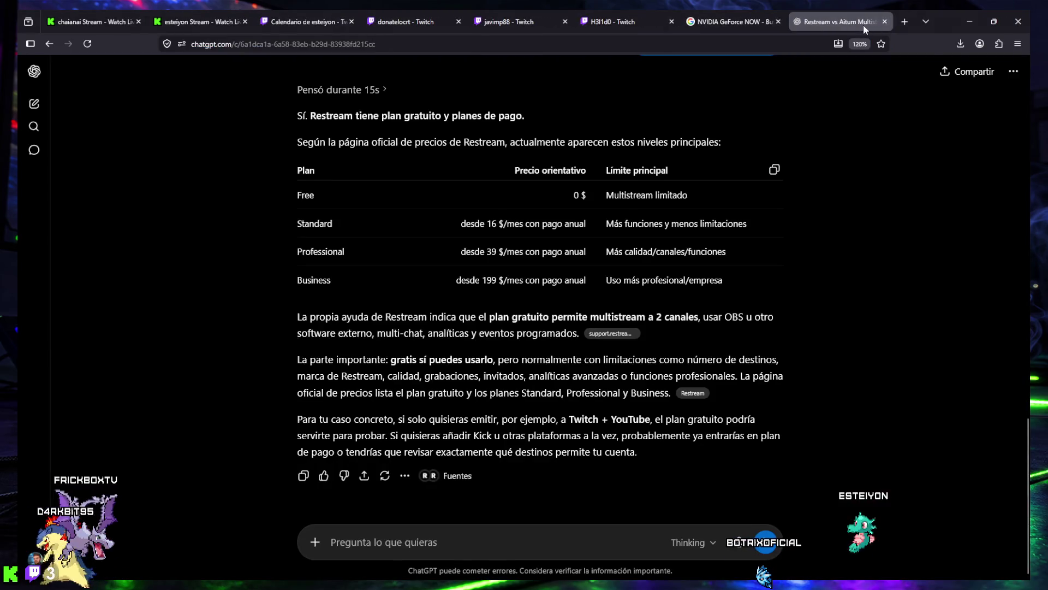
click(885, 21)
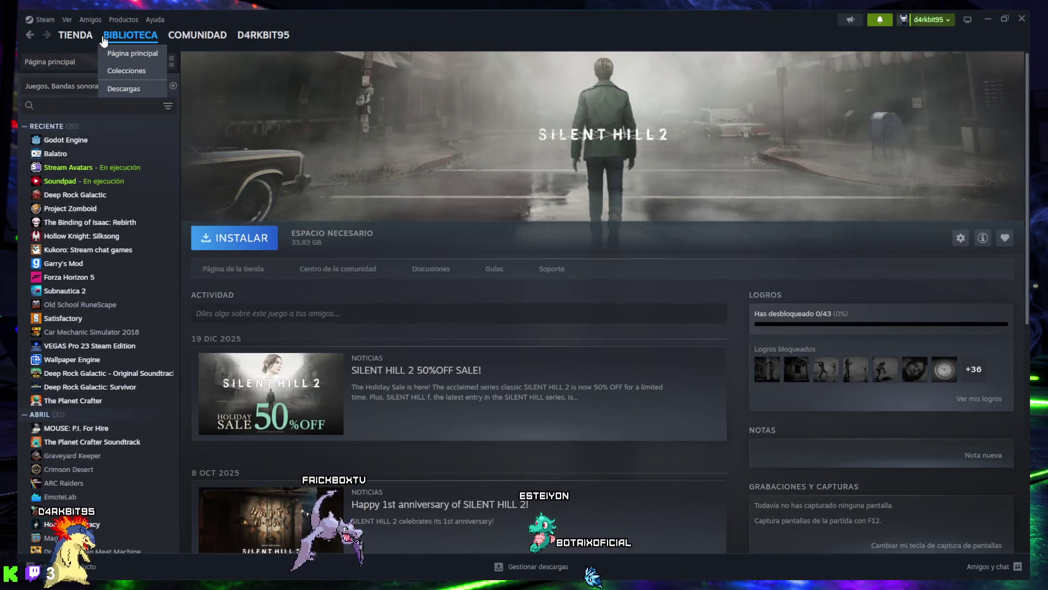
mouse_move(59, 39)
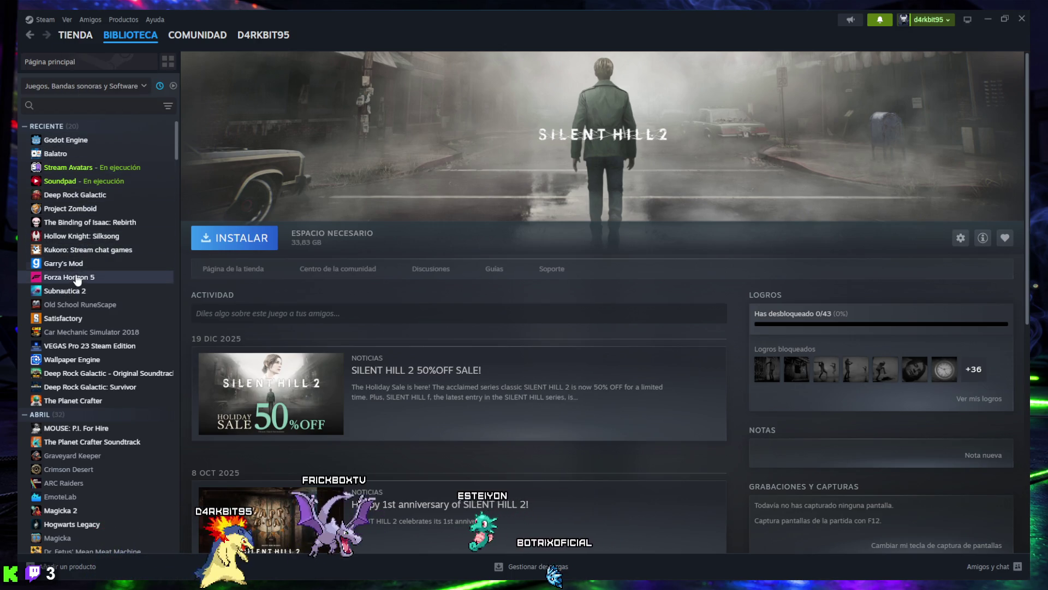
- Look at the Forza Horizon 5 and MOUSE: P.I. For Hire library pages
click(57, 280)
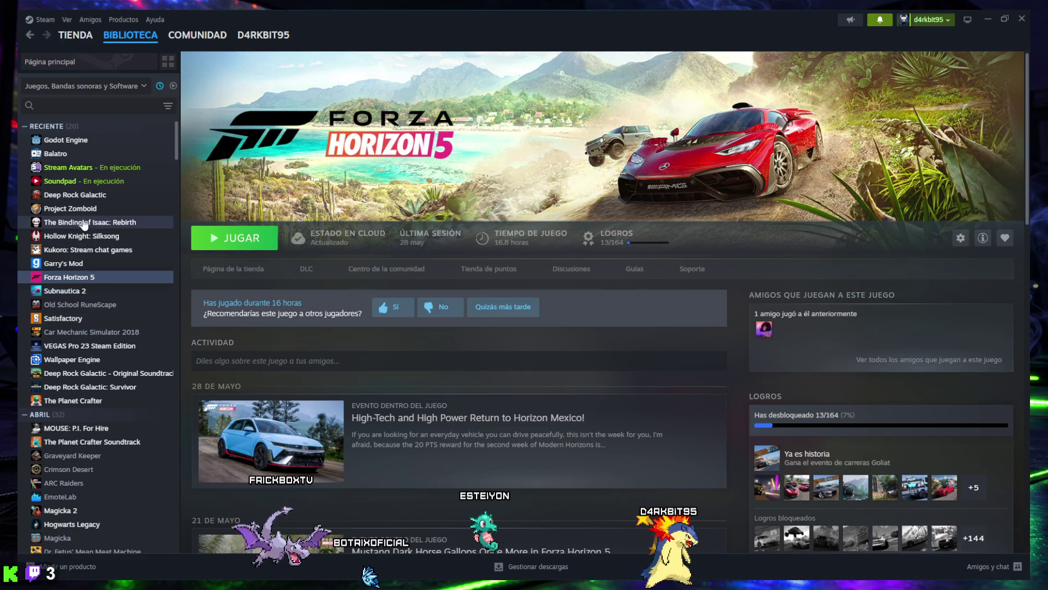
click(72, 429)
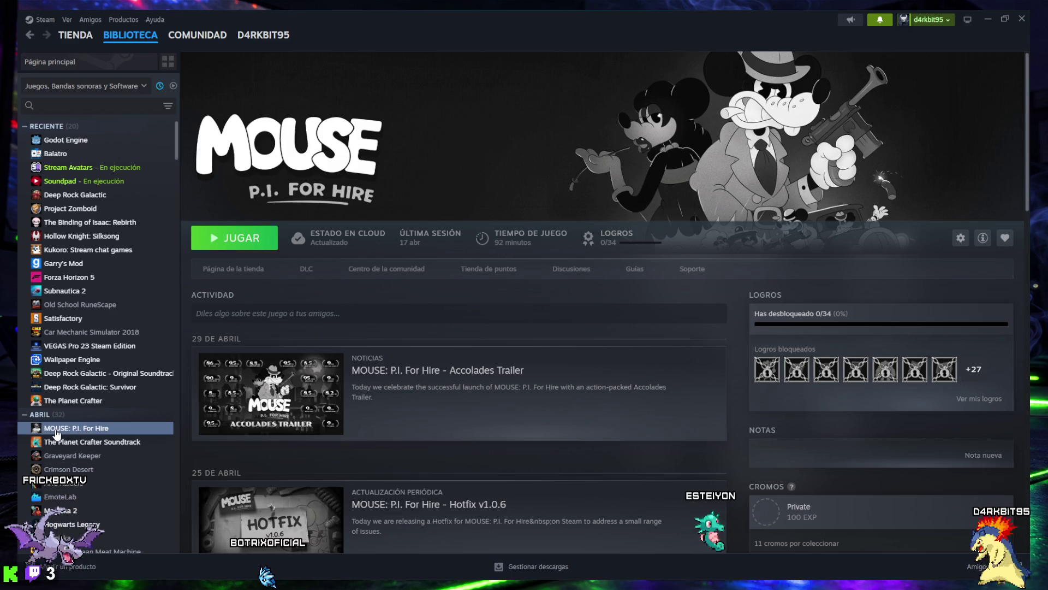
scroll(86, 404, down, 20)
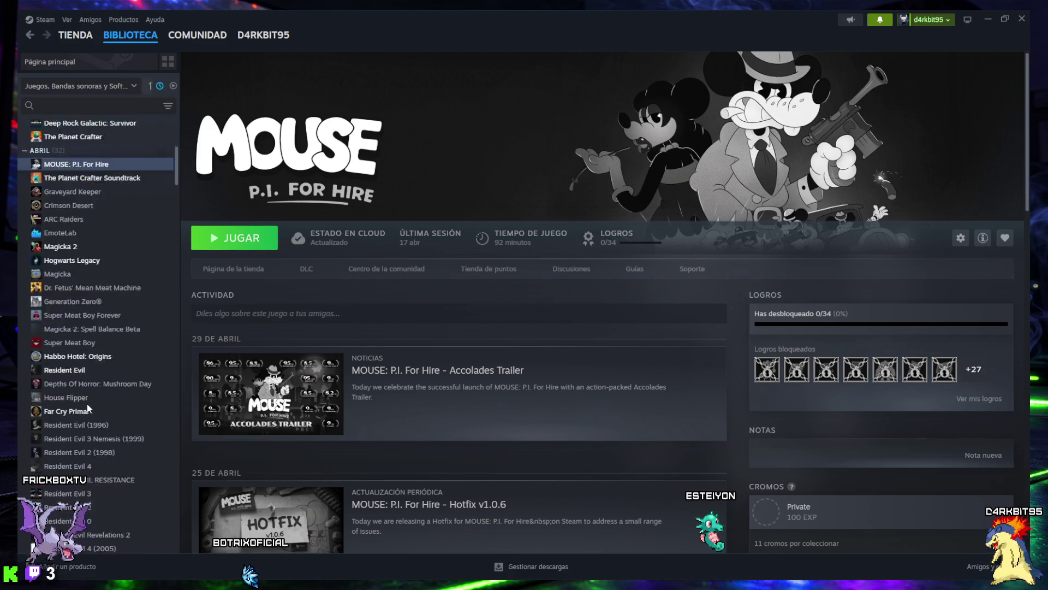
scroll(86, 409, down, 20)
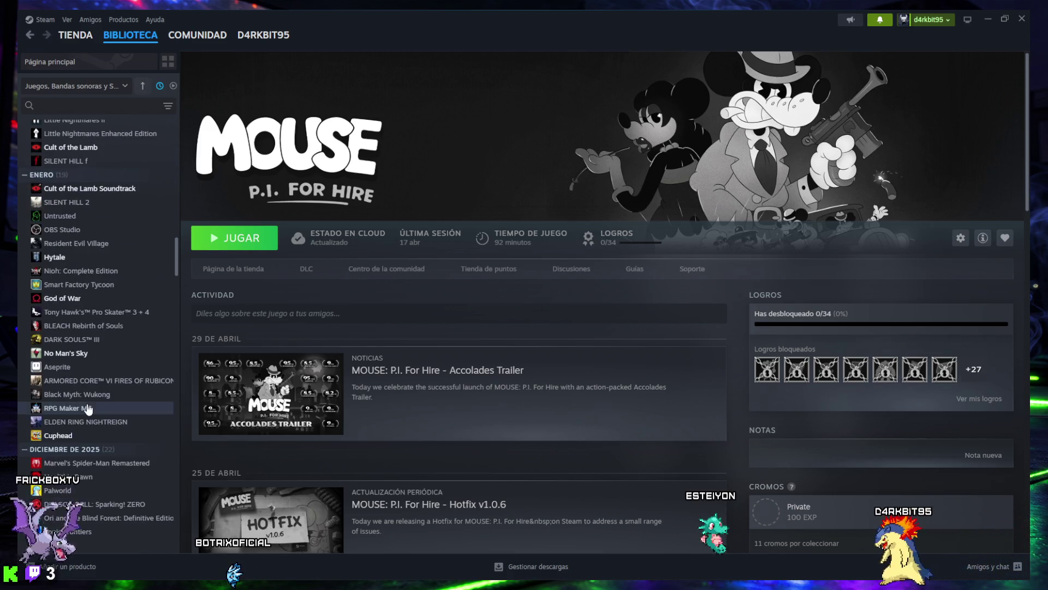
click(142, 86)
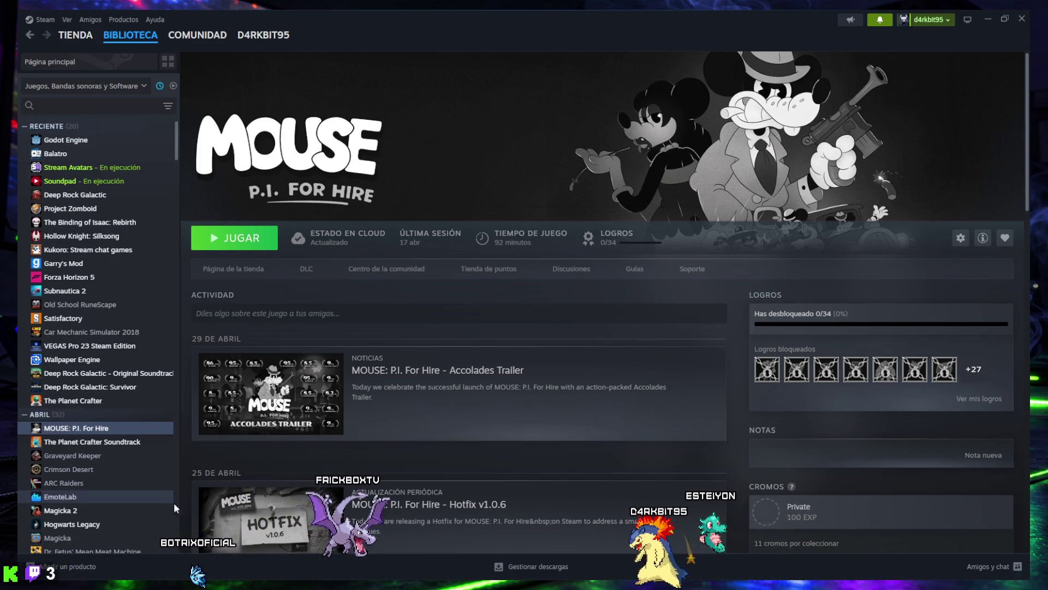
- Open the Hogwarts Legacy library page, showing 6/45 achievements and 10.5 hours played
mouse_move(382, 579)
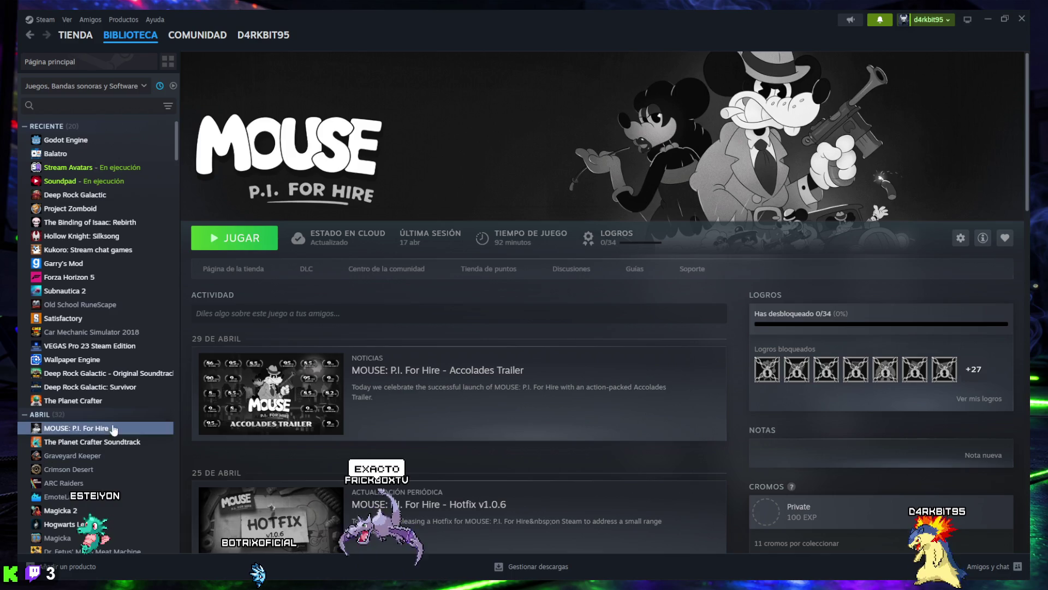
scroll(115, 405, down, 2)
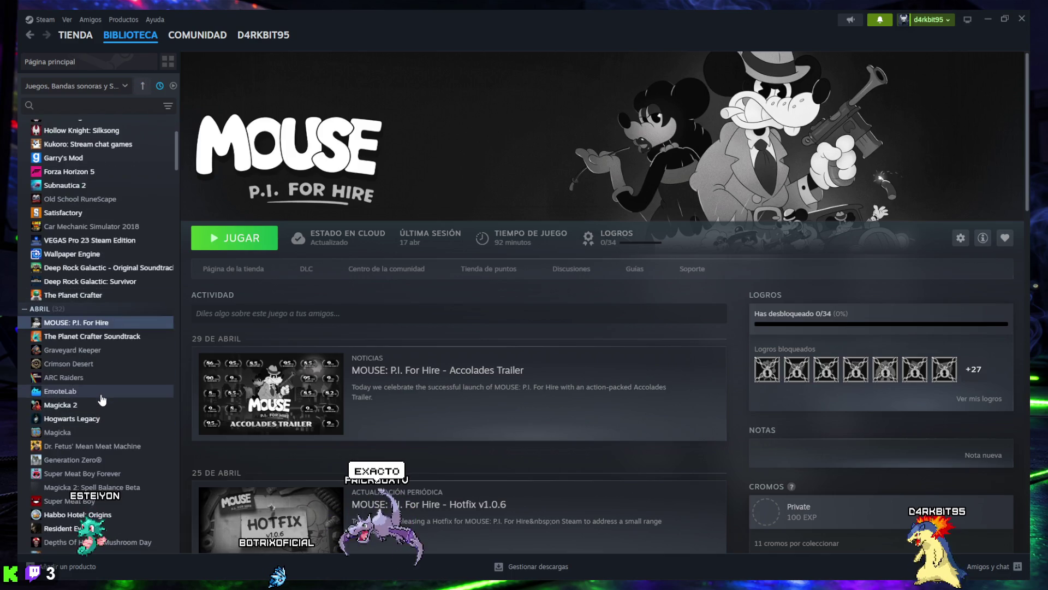
click(74, 420)
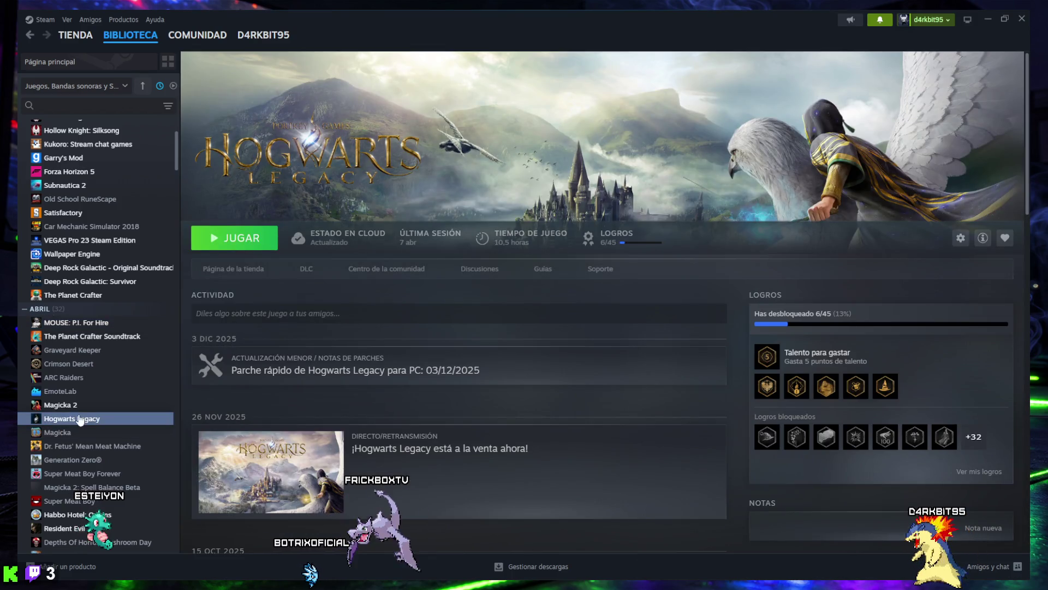
scroll(109, 230, up, 2)
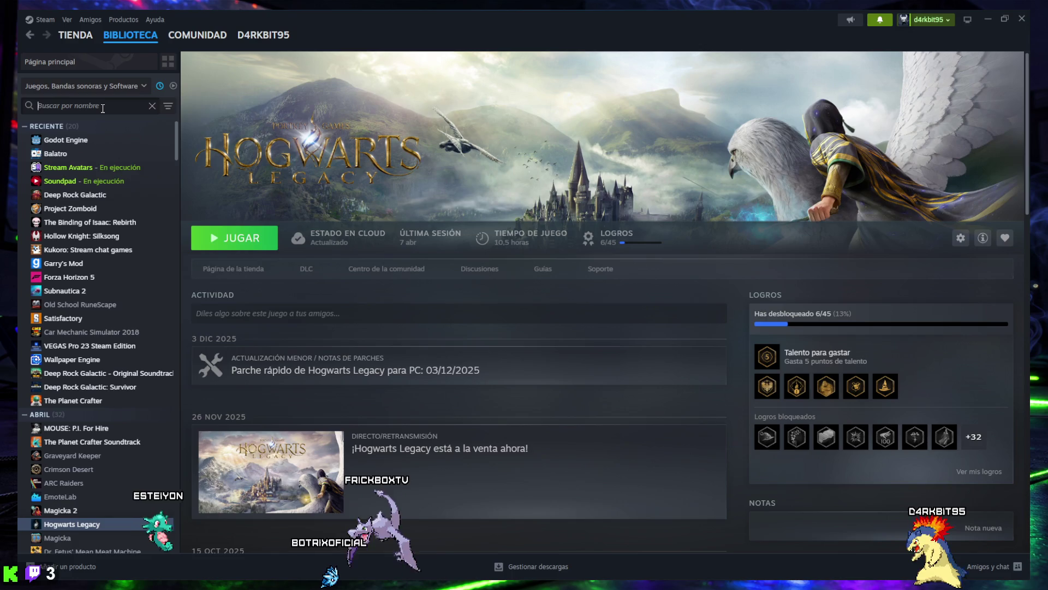
- Search the library for 'harry', open Harry Potter: Campeones de quidditch, then clear the search
text(harry)
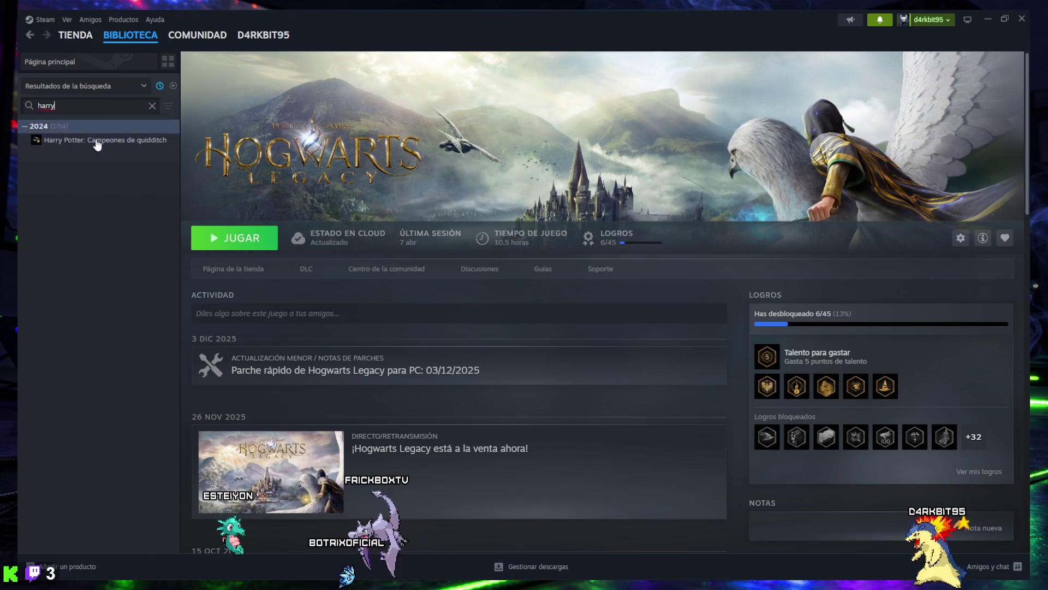
click(96, 139)
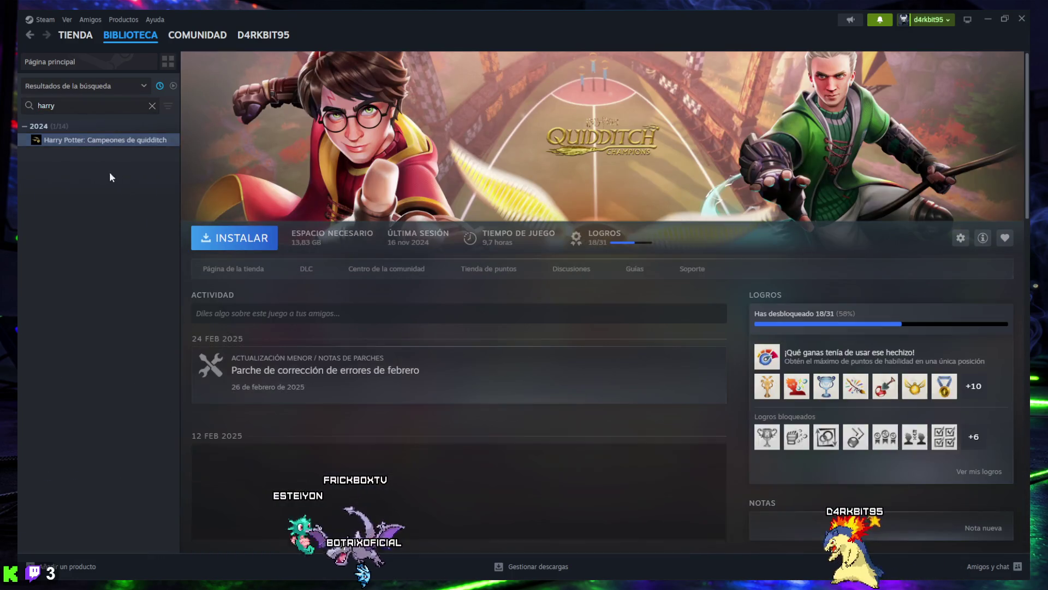
click(152, 105)
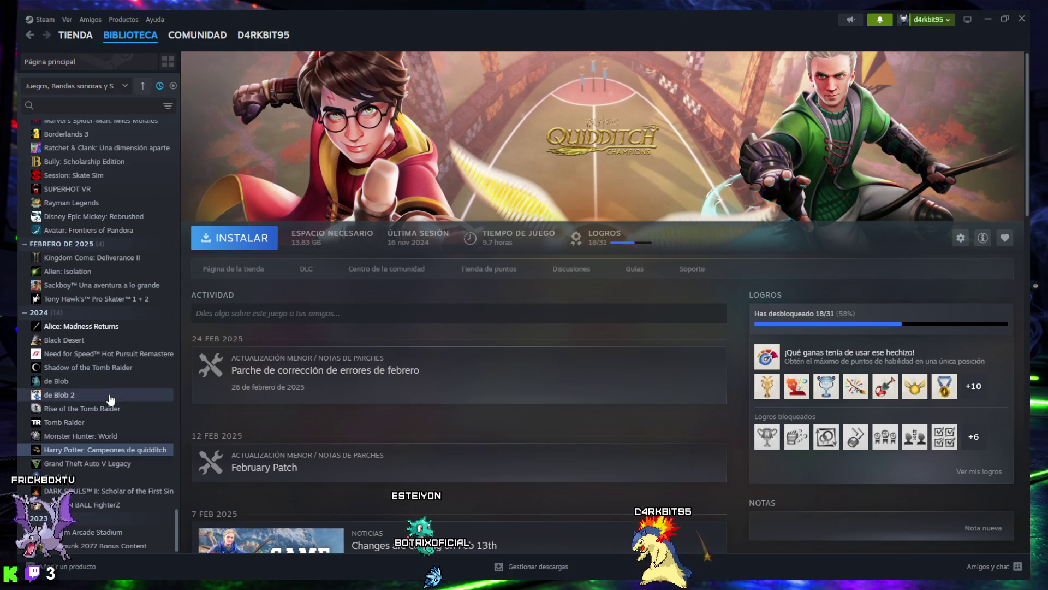
- Scroll up through the full, unfiltered library game list
scroll(108, 392, up, 5)
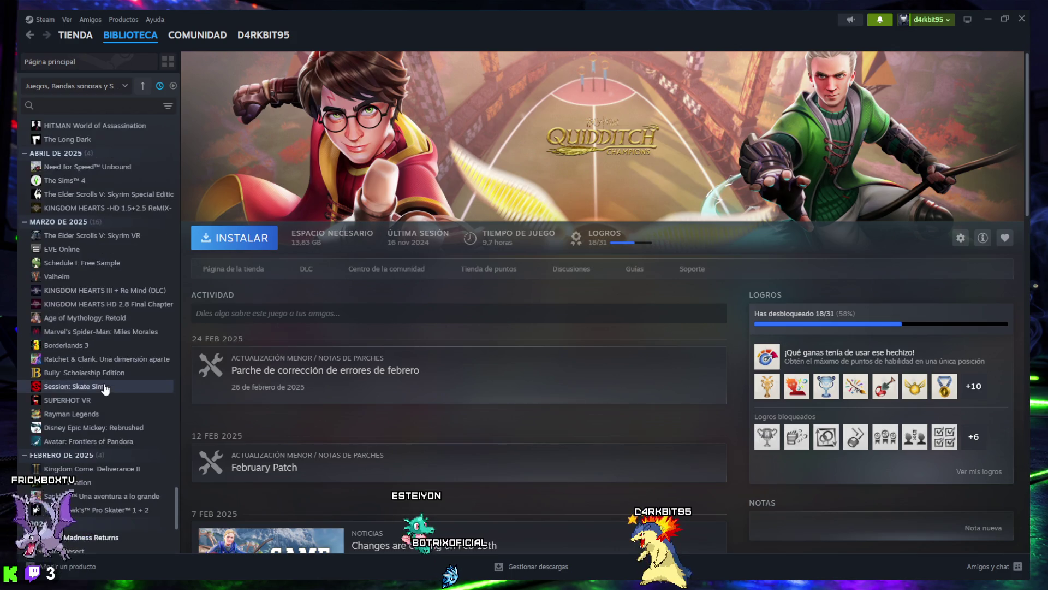
scroll(108, 385, up, 1)
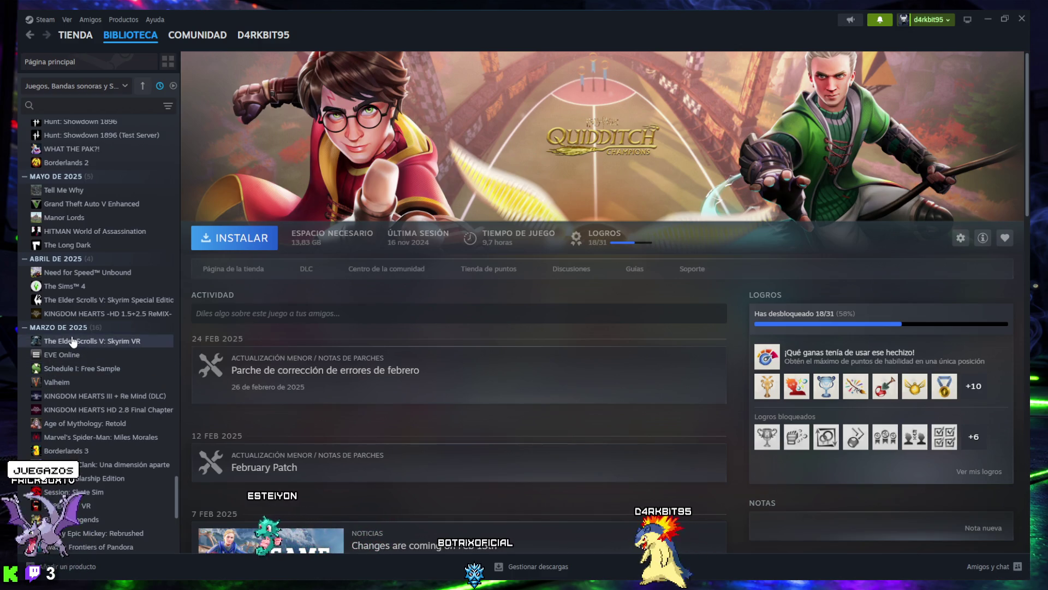
scroll(72, 340, up, 4)
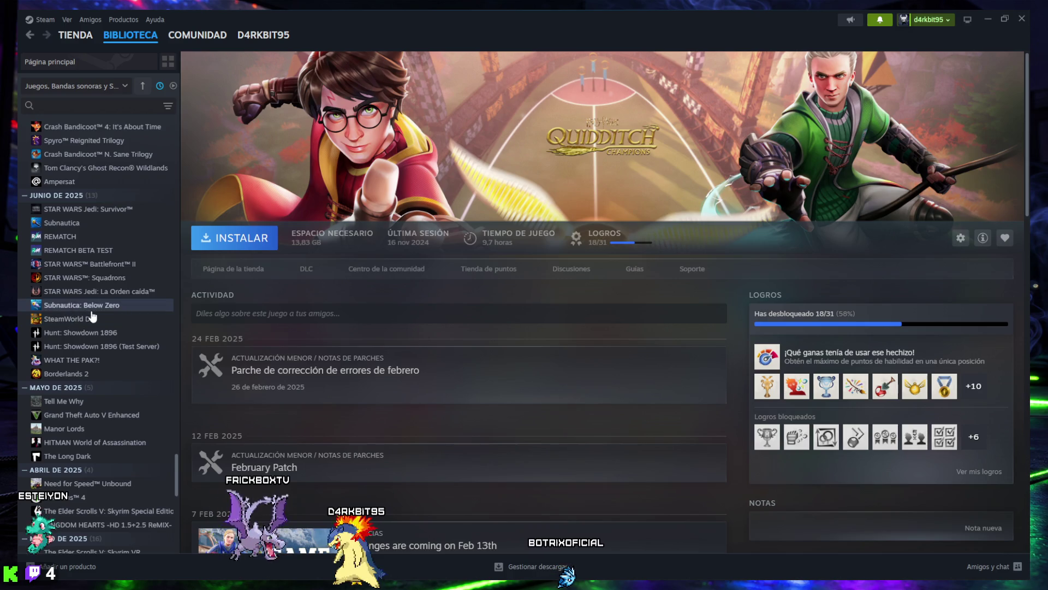
scroll(109, 333, up, 2)
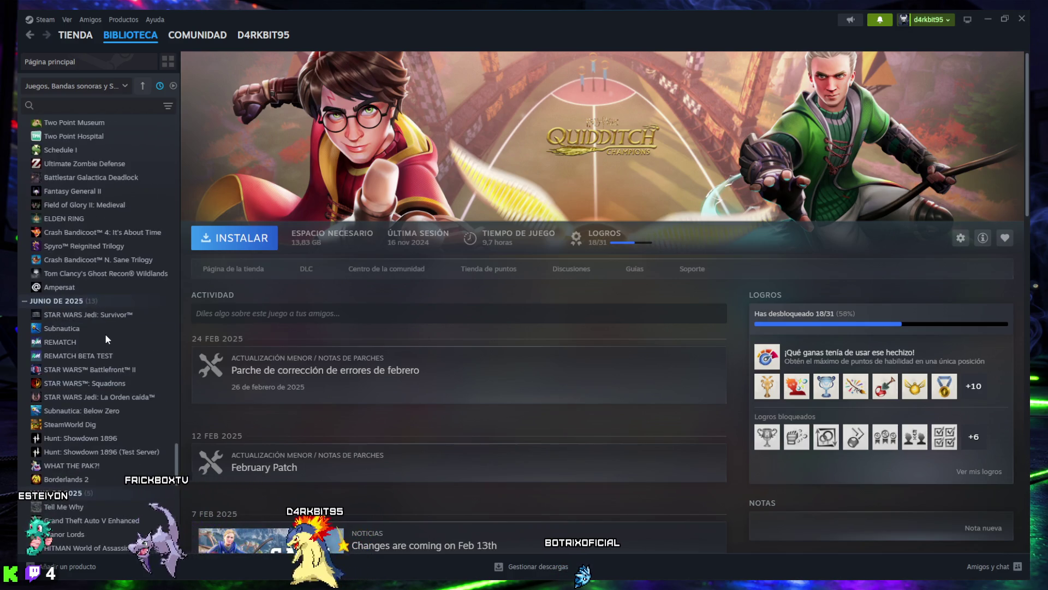
scroll(101, 340, up, 2)
scroll(102, 338, up, 5)
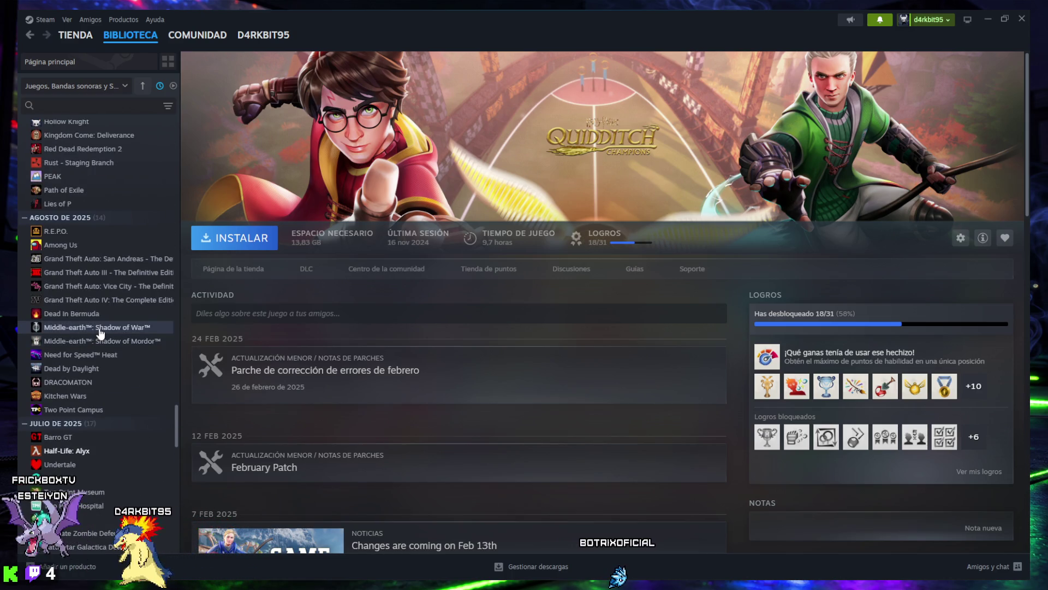
scroll(100, 316, up, 1)
scroll(99, 316, up, 6)
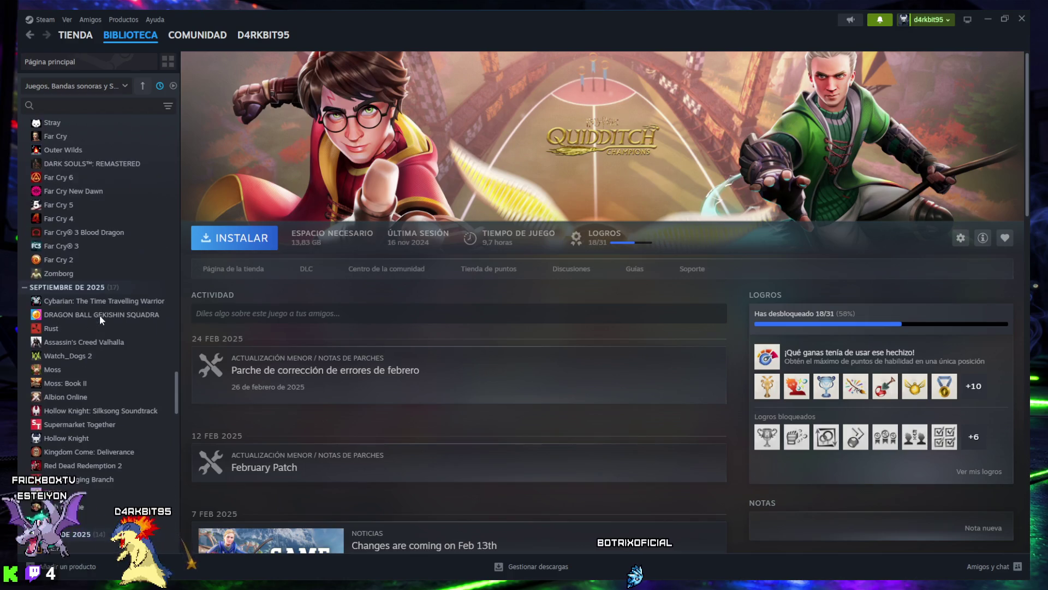
scroll(100, 320, up, 2)
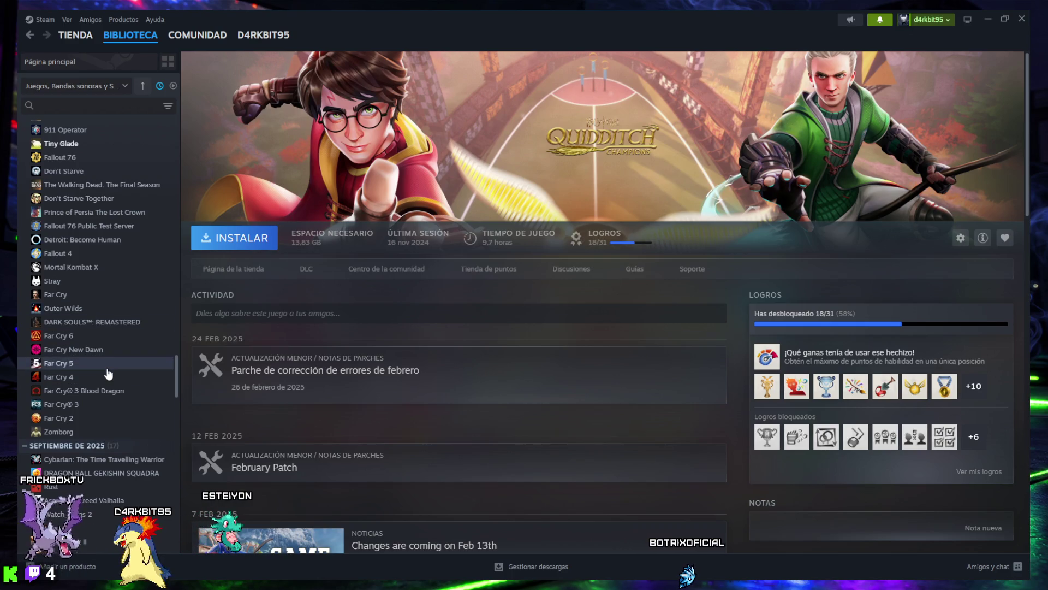
scroll(109, 371, up, 2)
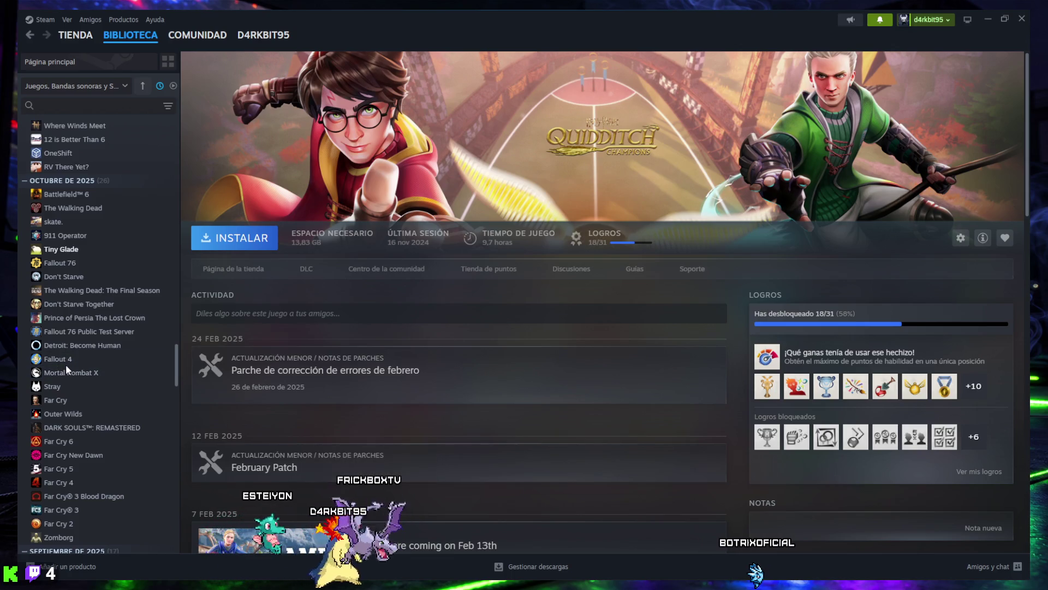
scroll(83, 349, up, 6)
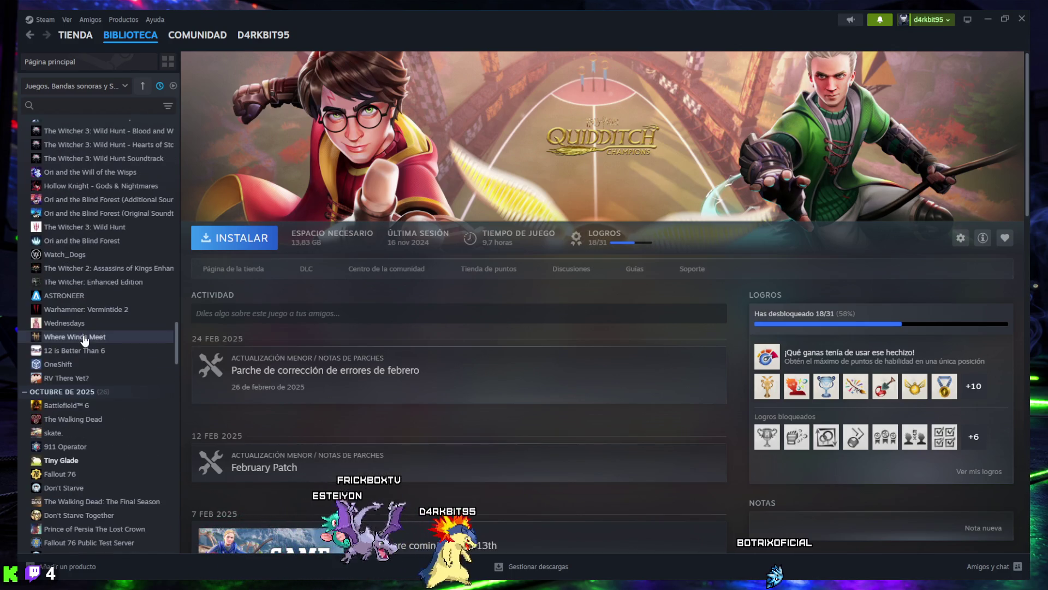
scroll(83, 334, up, 3)
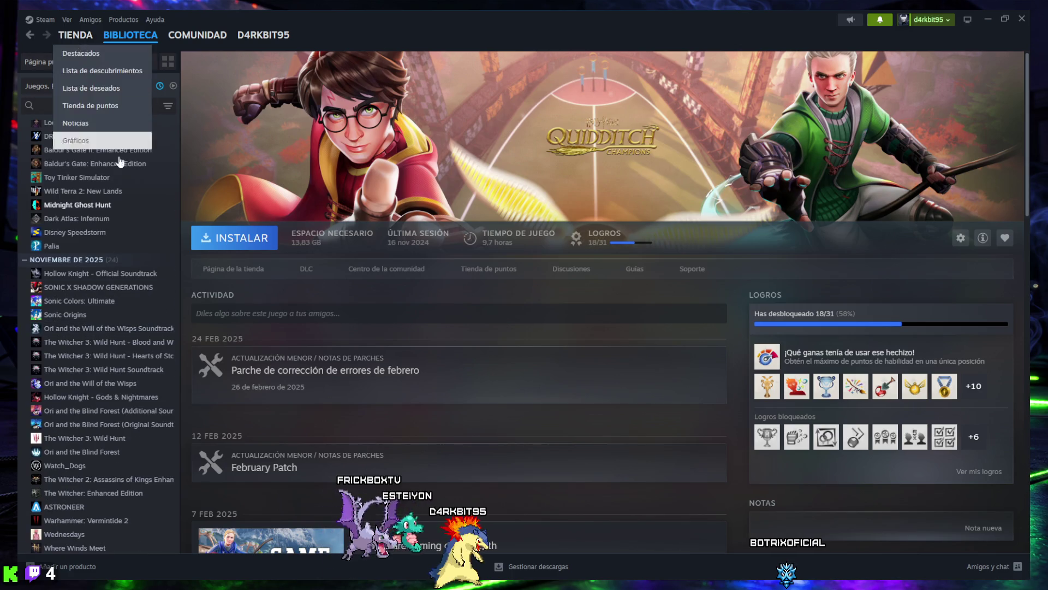
scroll(90, 248, up, 2)
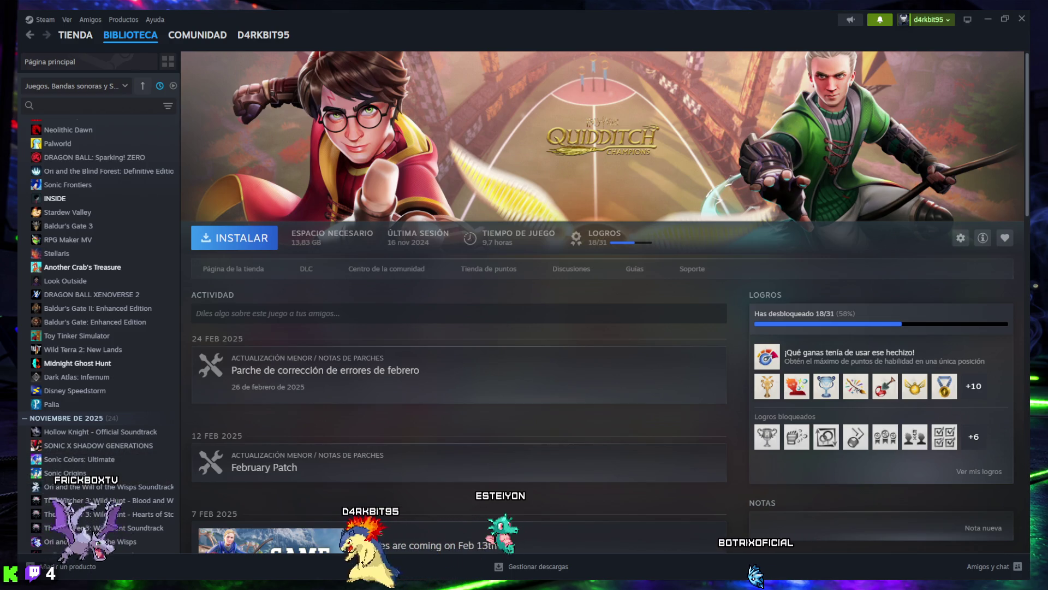
- Search the store for 'echoes of the living', open its page and start the trailer
click(76, 35)
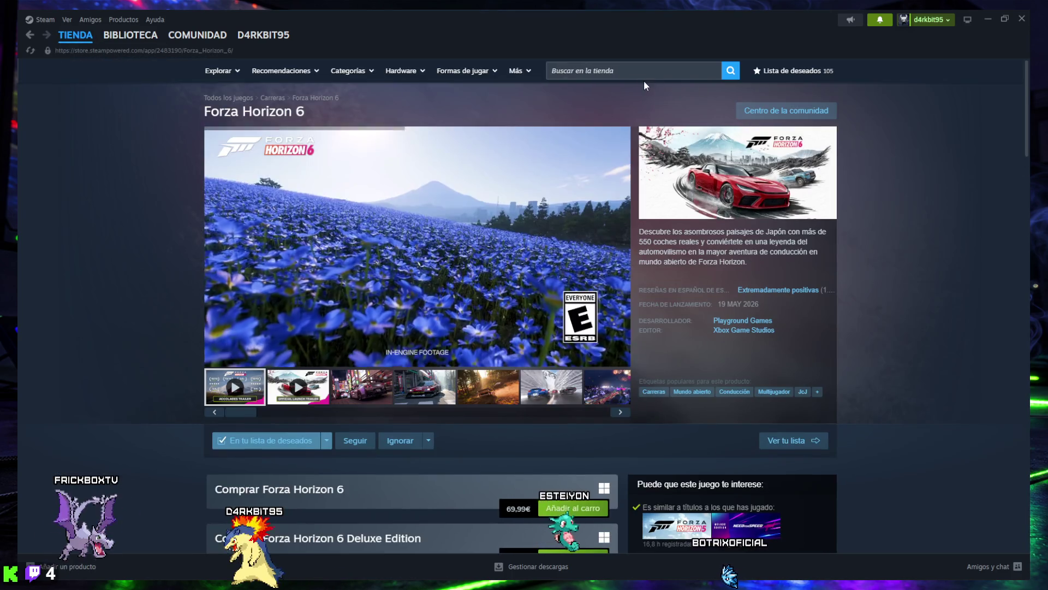
click(639, 71)
text(echoes of the living)
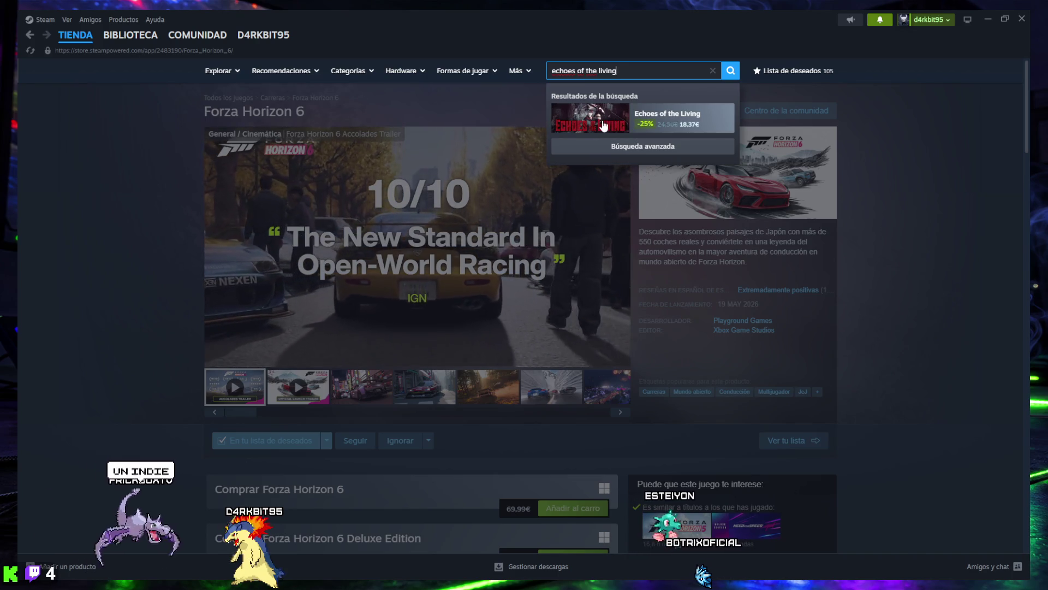
click(603, 125)
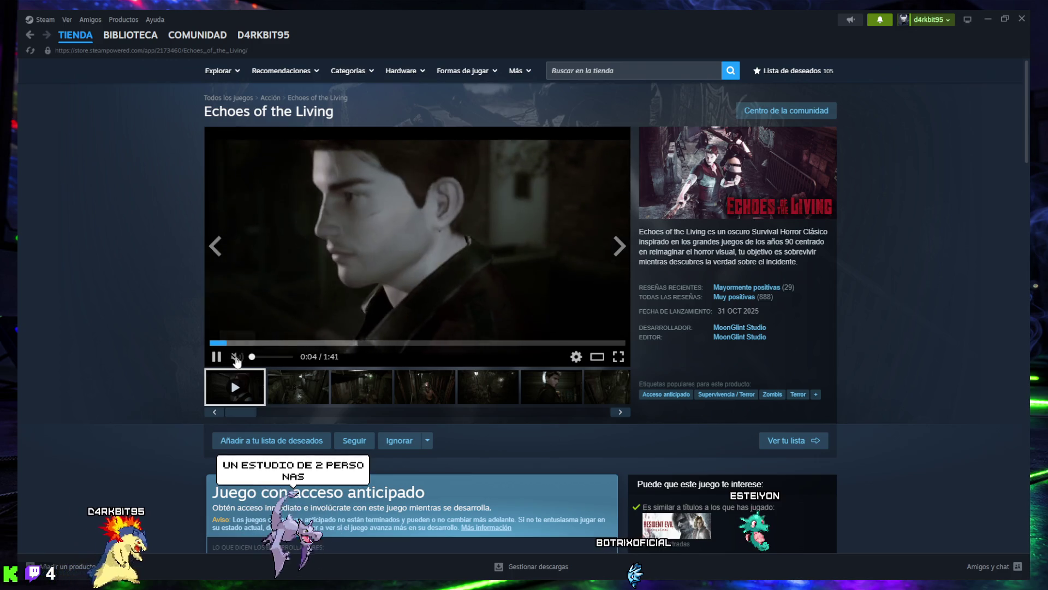
mouse_move(253, 358)
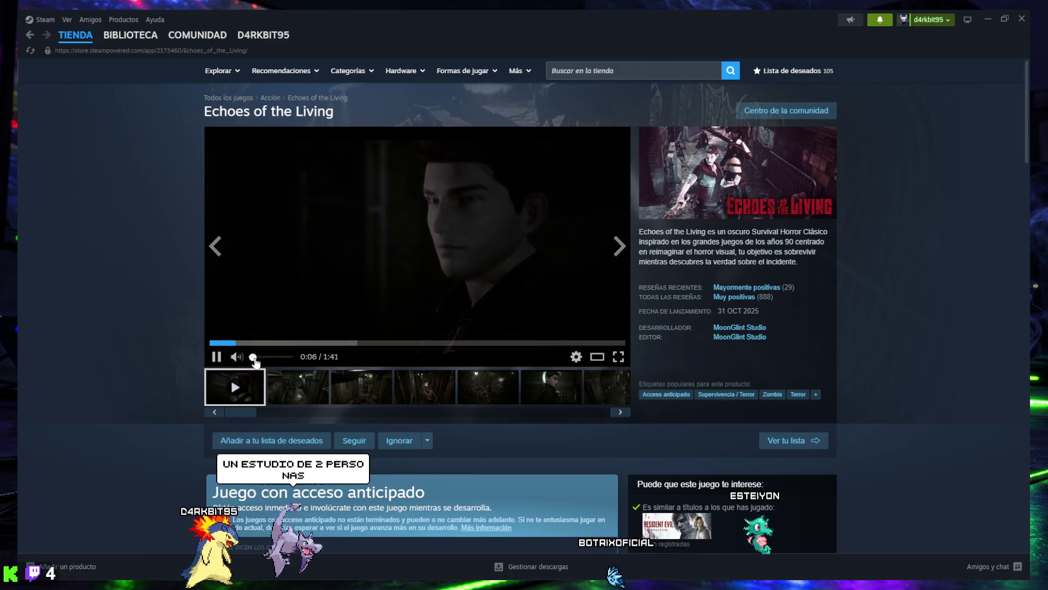
click(236, 356)
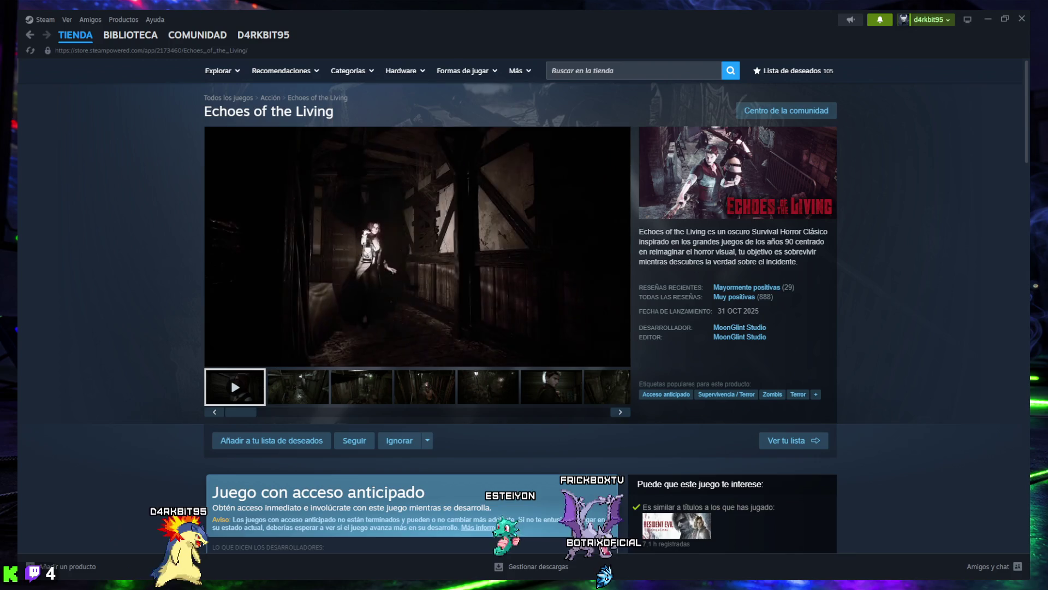
- Launch Discord from the hidden tray icons while the trailer keeps playing
mouse_move(581, 280)
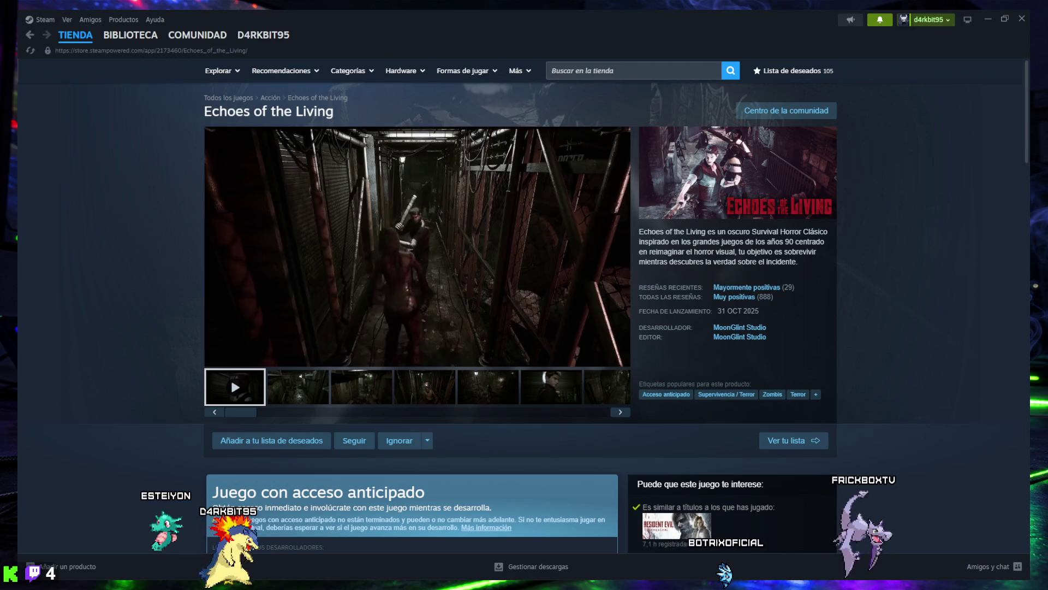
mouse_move(520, 309)
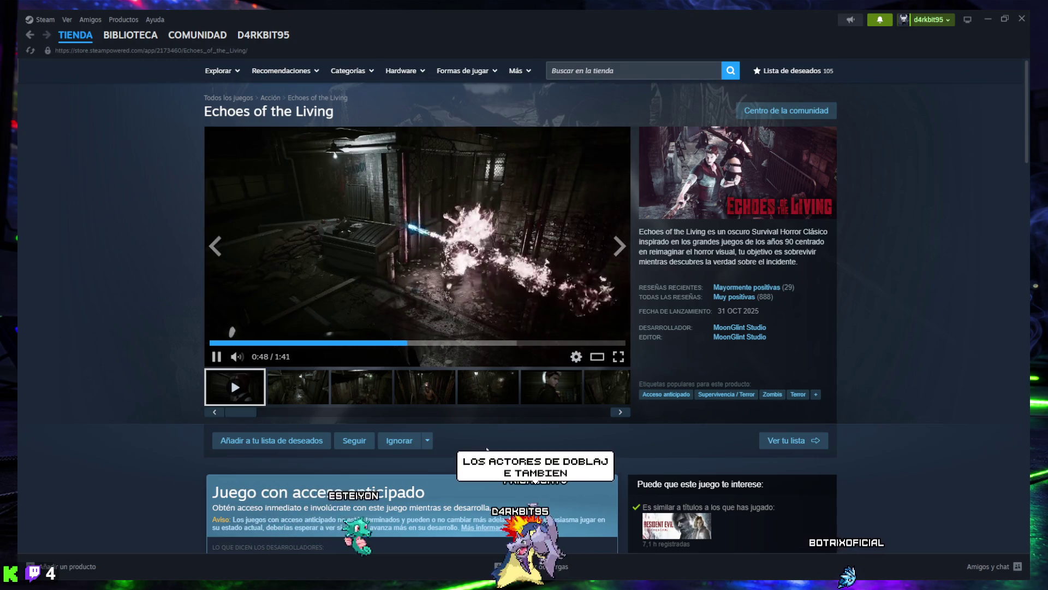
mouse_move(489, 584)
click(915, 566)
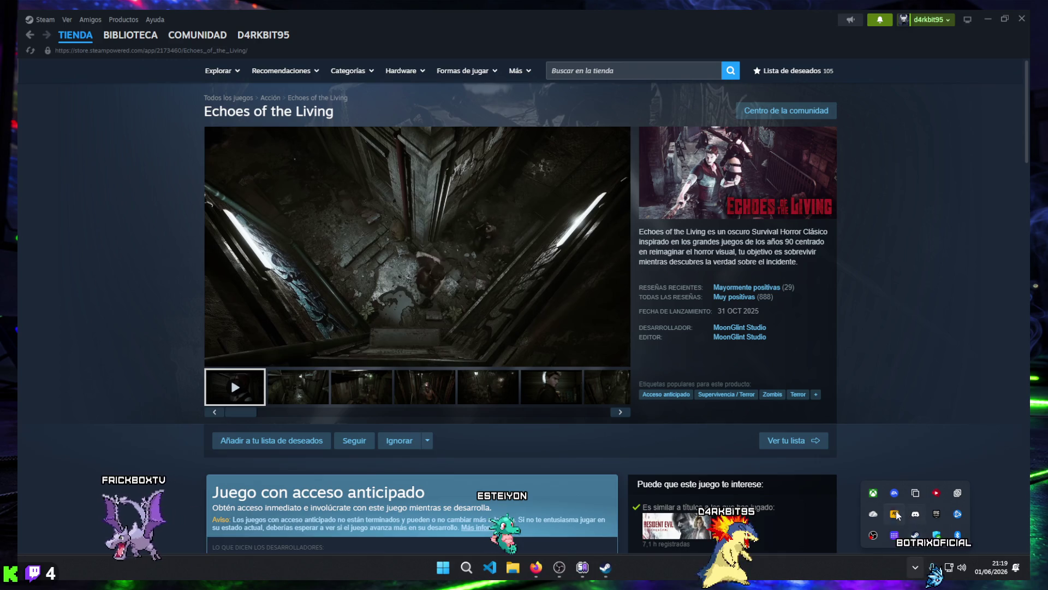
click(917, 515)
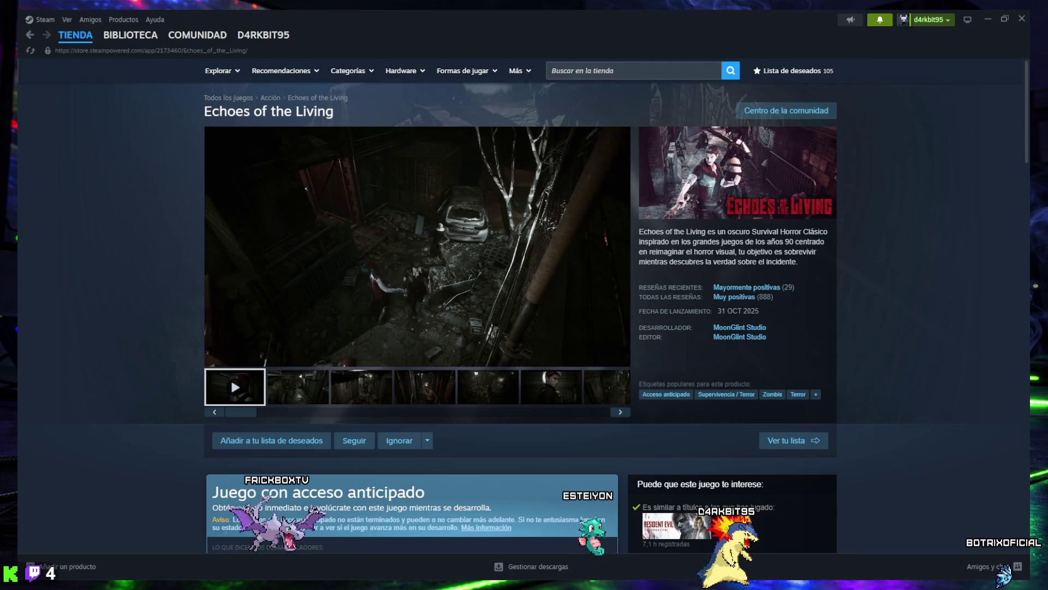
key(alt+Tab)
drag(615, 167, 473, 133)
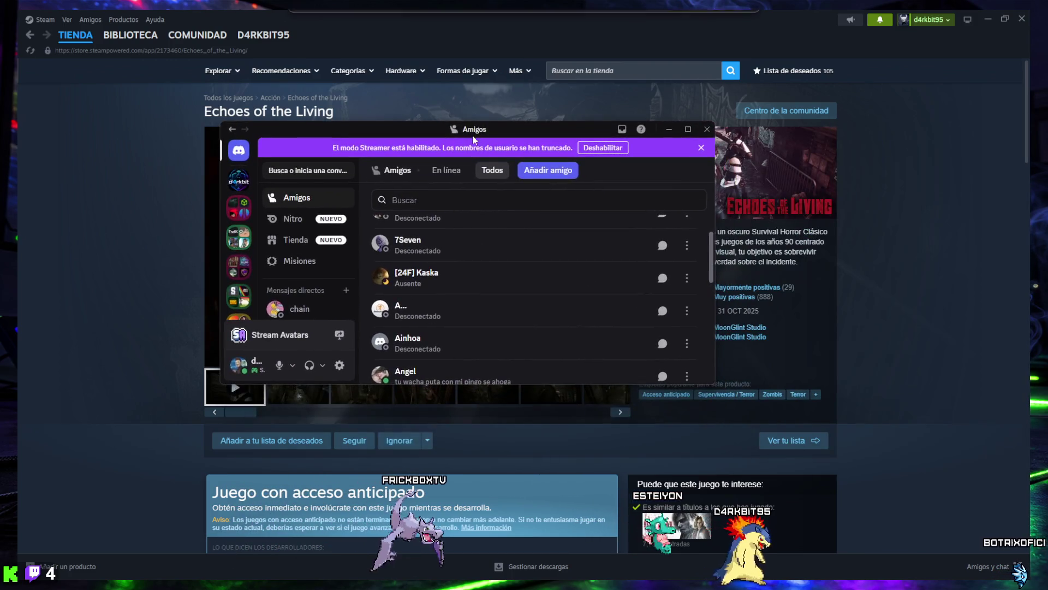
scroll(472, 285, down, 5)
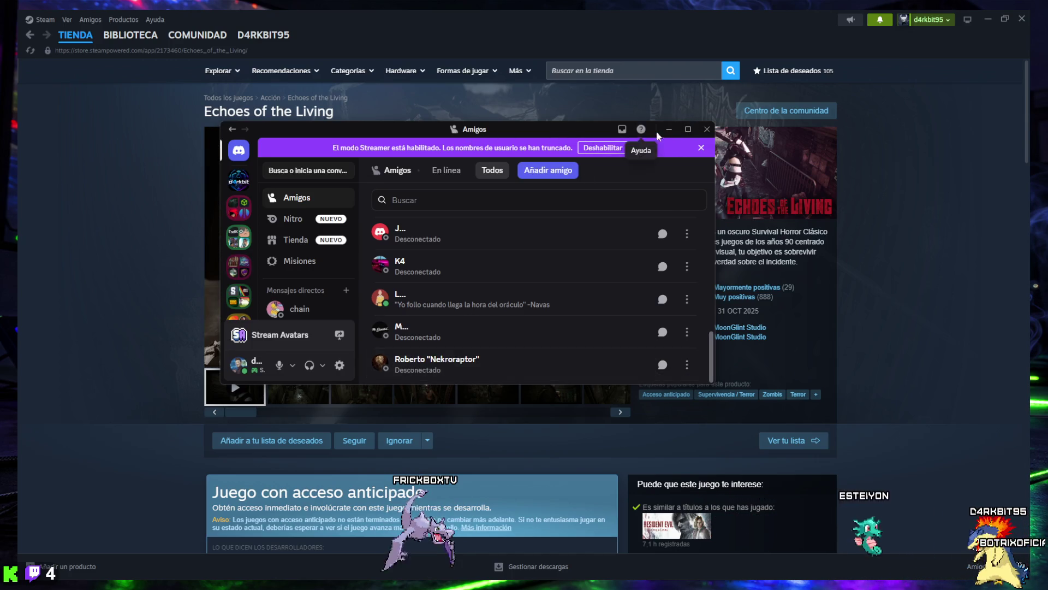
click(669, 129)
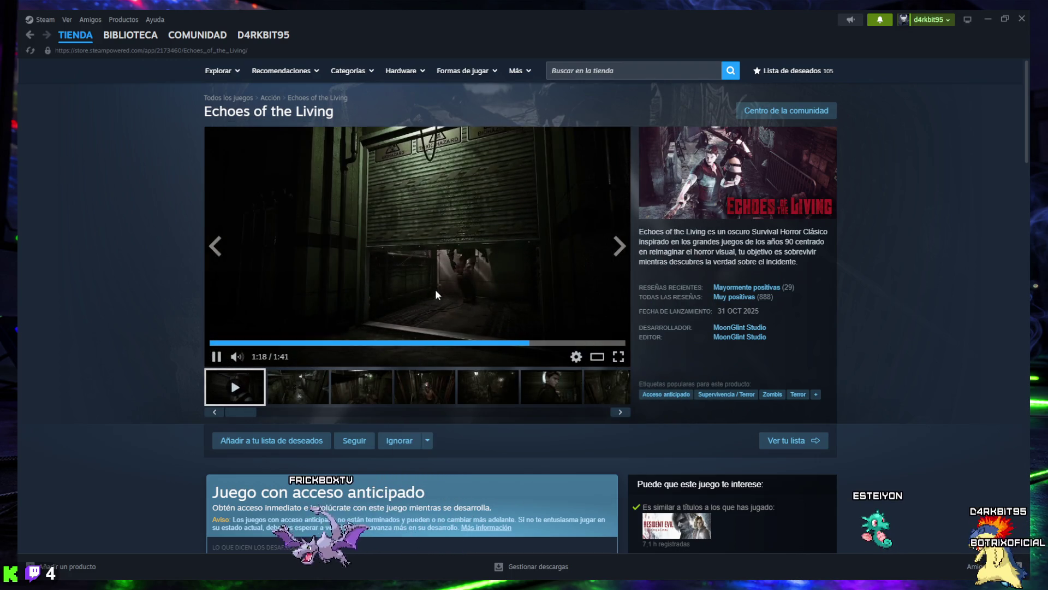
- Search 'dark atlas' and open Dark Atlas: Infernum, adding Echoes of the Living to the wishlist
click(573, 69)
text(dark atlas)
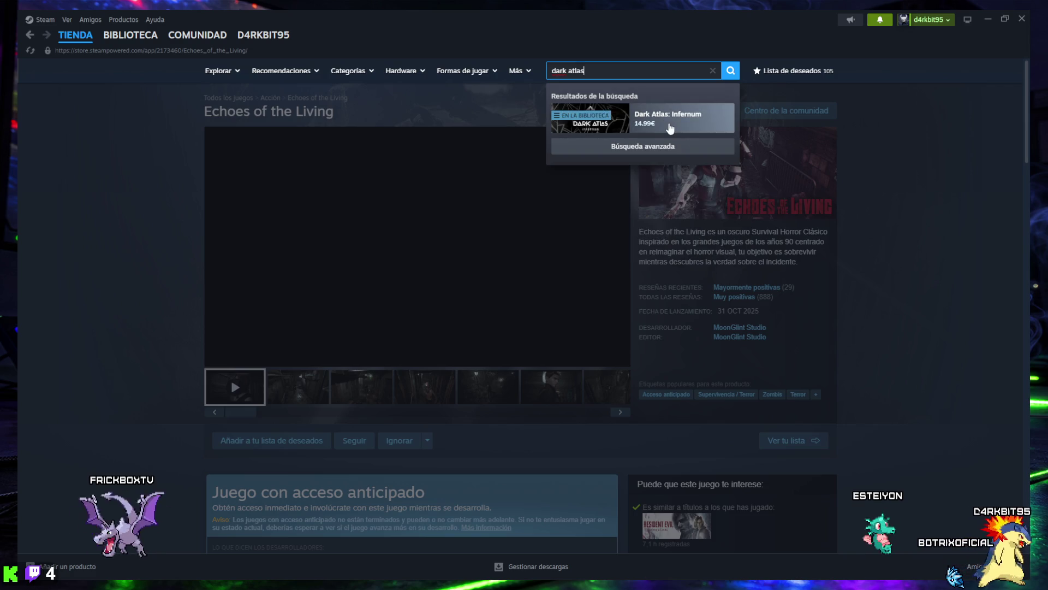
click(650, 127)
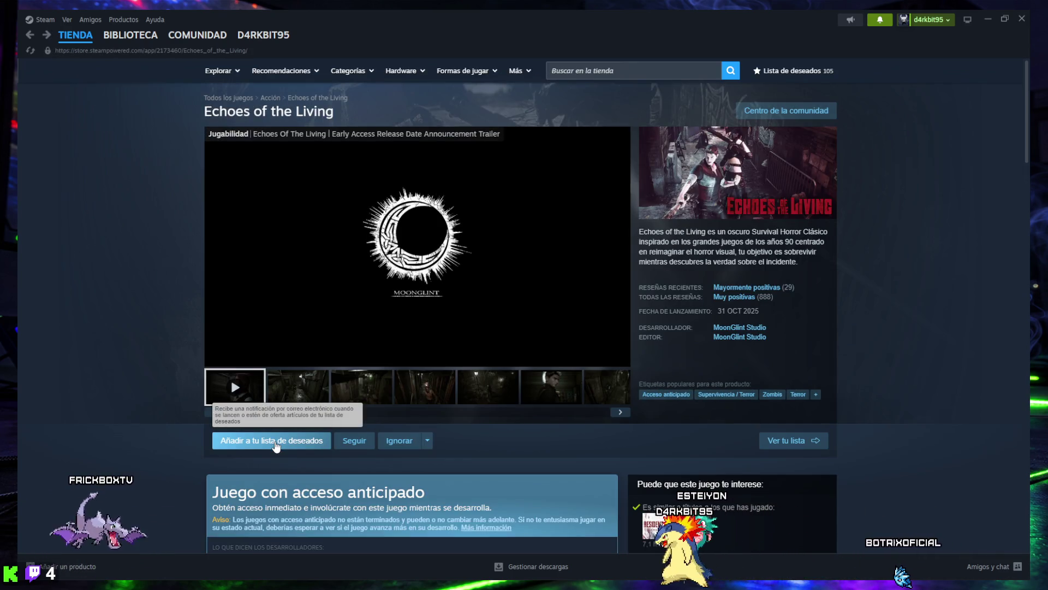
click(276, 444)
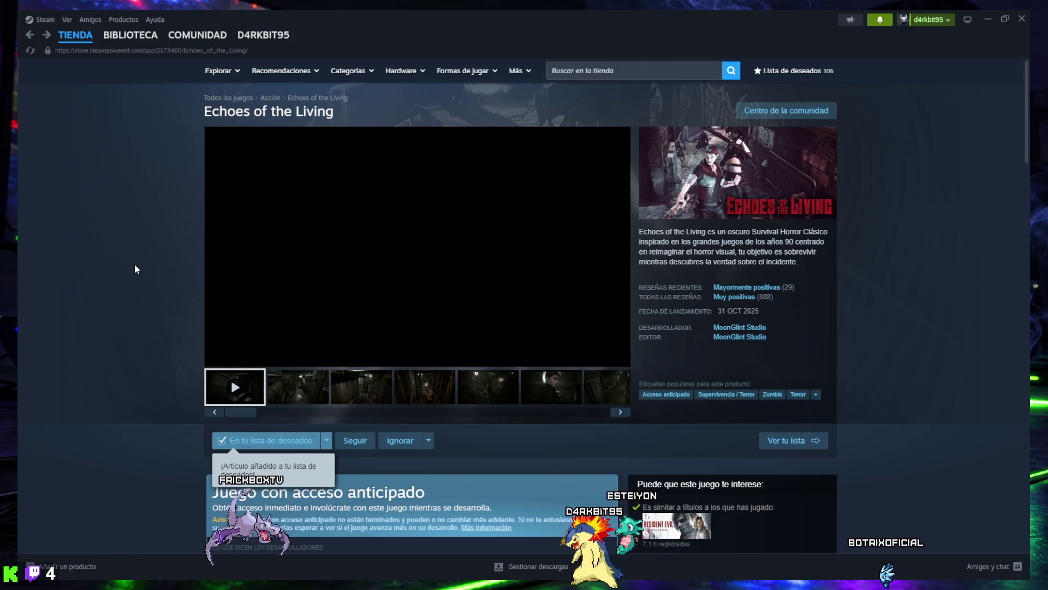
key(alt+Left)
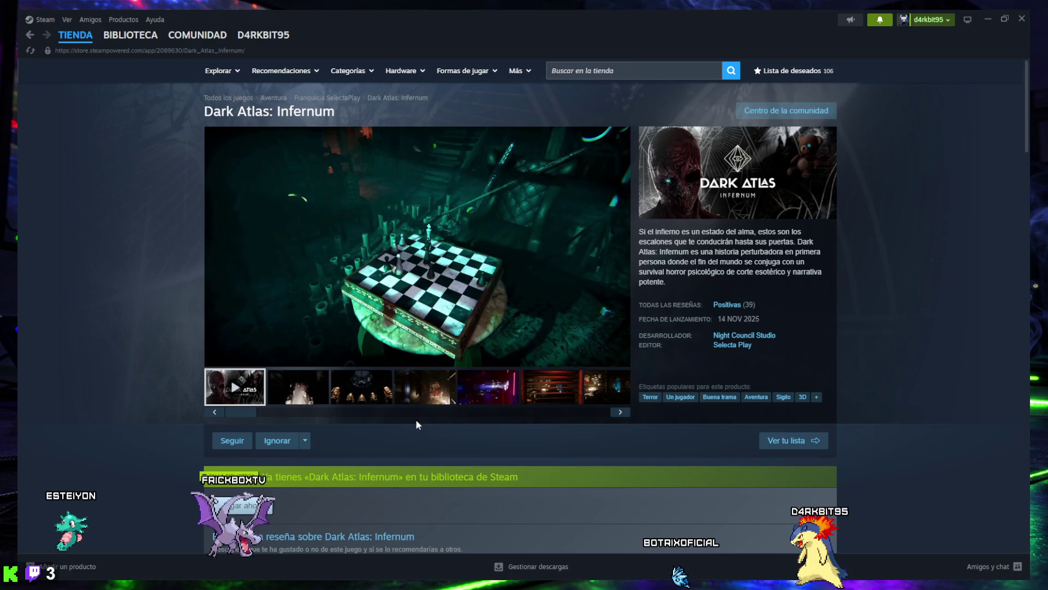
- Show the second Dark Atlas: Infernum gallery image, a dim corridor with vases
mouse_move(390, 309)
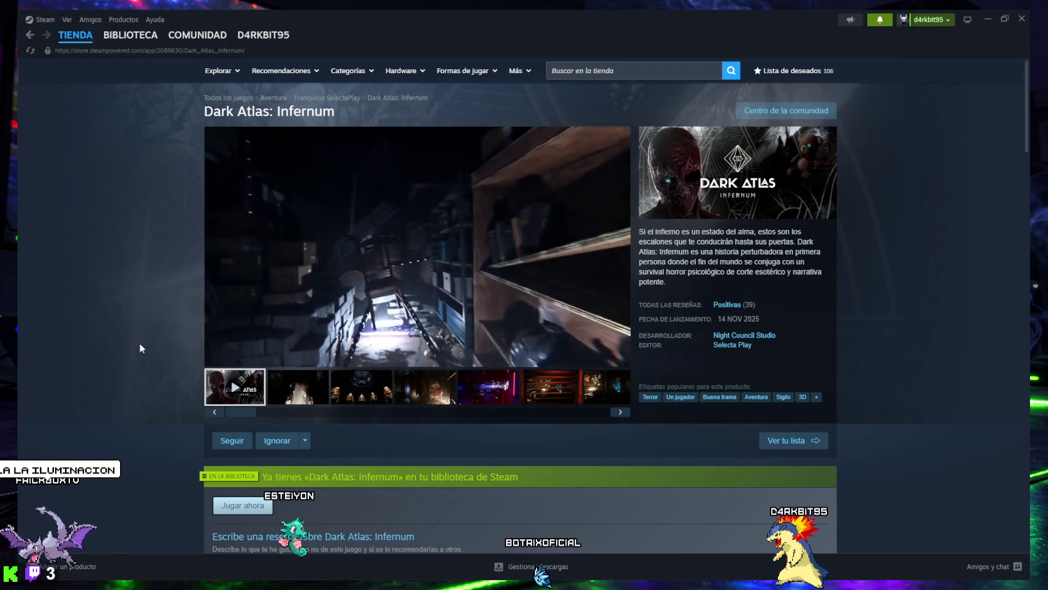
mouse_move(271, 299)
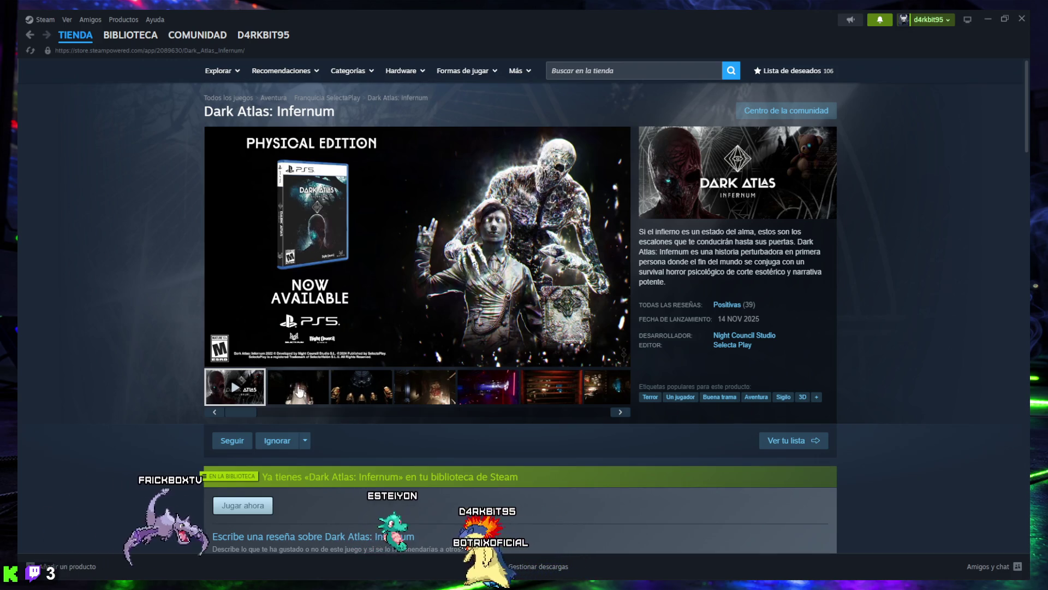
click(621, 415)
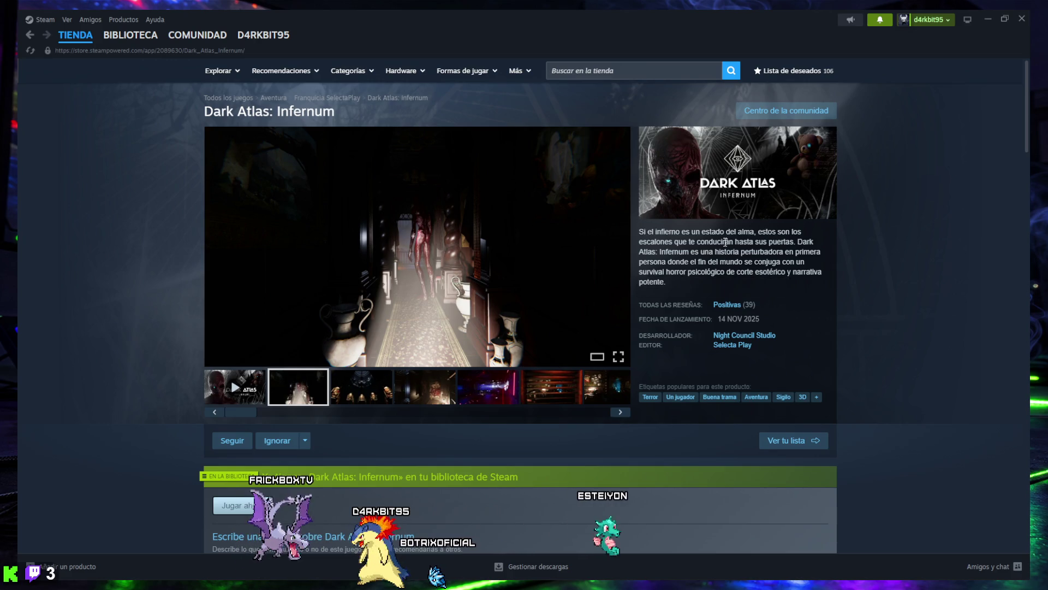
scroll(691, 312, down, 8)
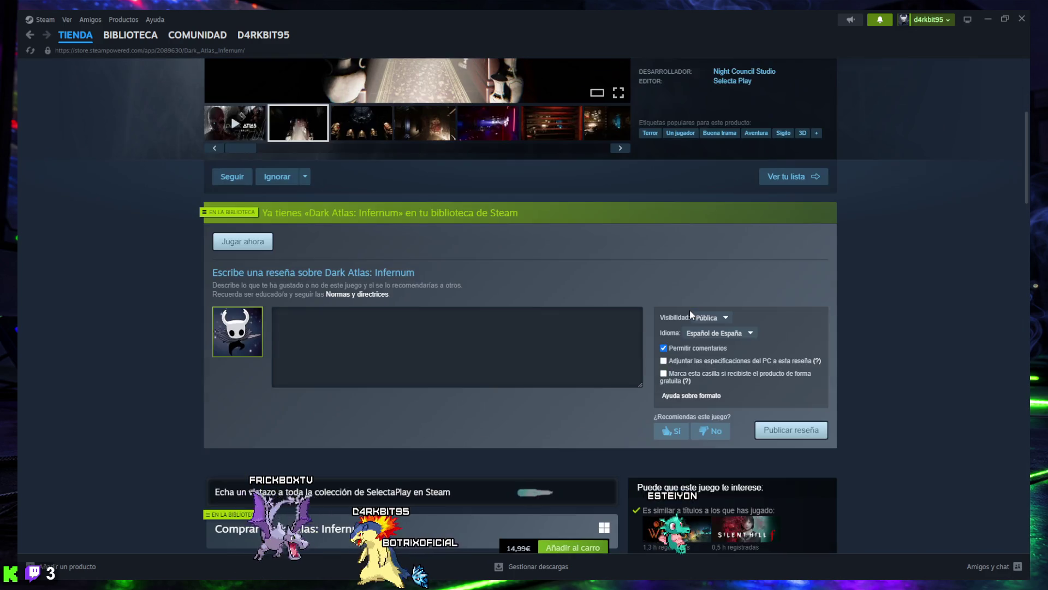
- Scroll down to the 14,99€ purchase box and Patch #2 notes
scroll(690, 311, down, 5)
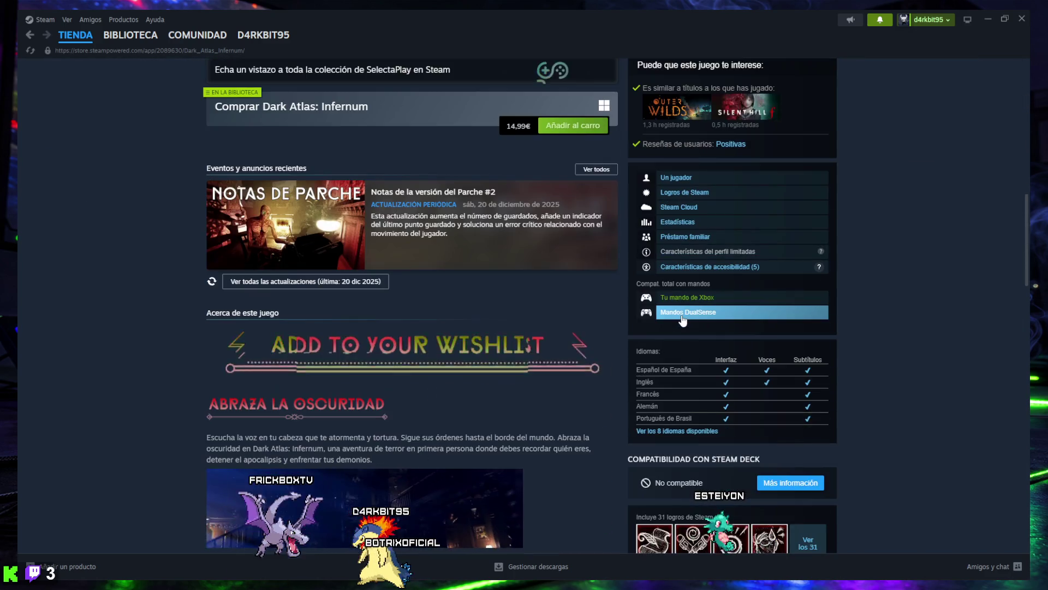
scroll(682, 321, down, 4)
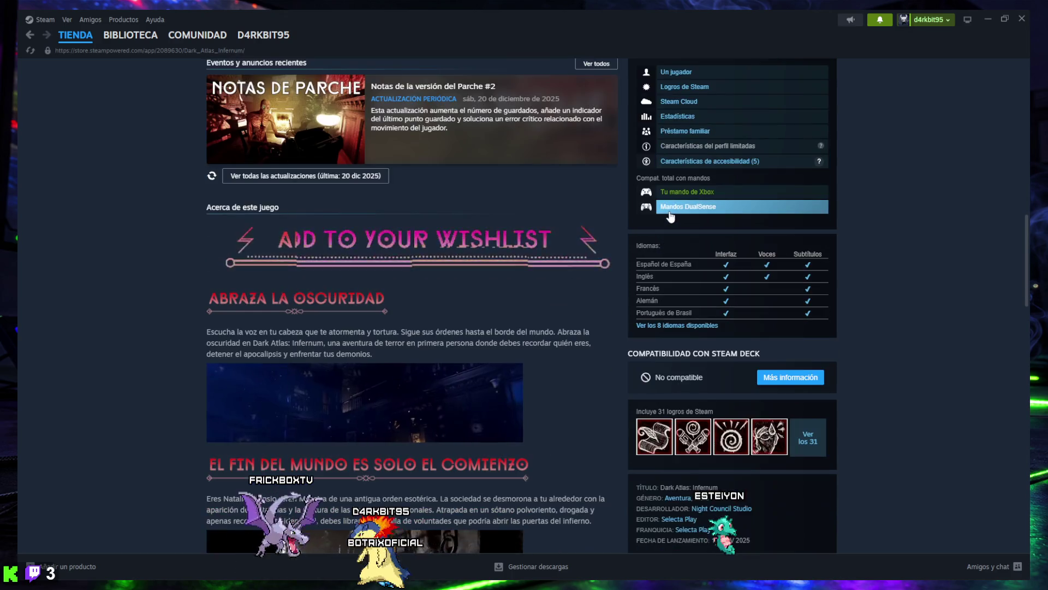
scroll(564, 320, down, 5)
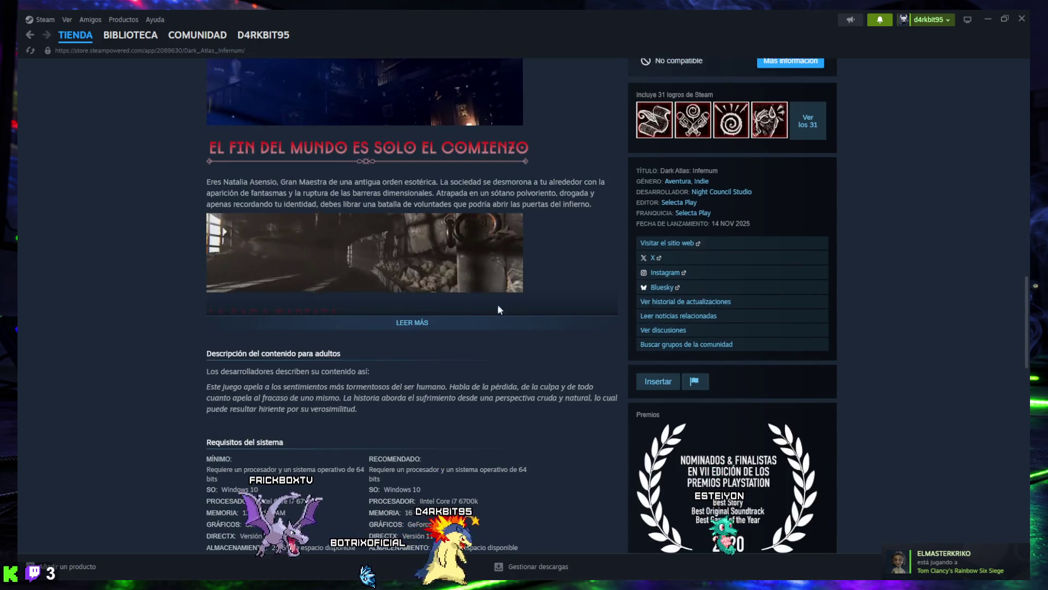
scroll(491, 302, down, 2)
scroll(491, 302, up, 1)
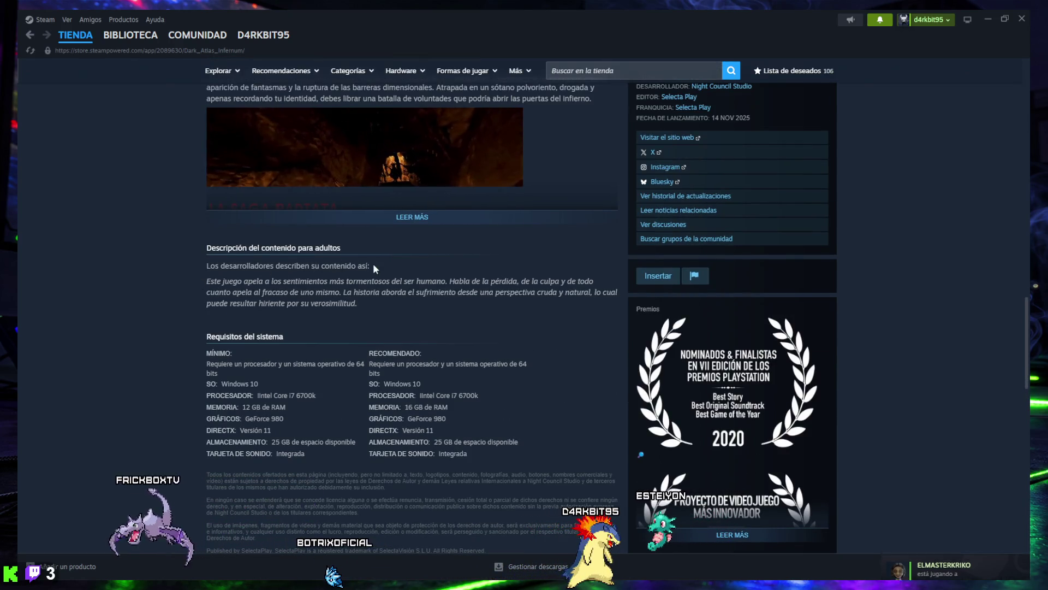
- Select the adult-content description paragraph, then clear the selection
drag(206, 282, 278, 285)
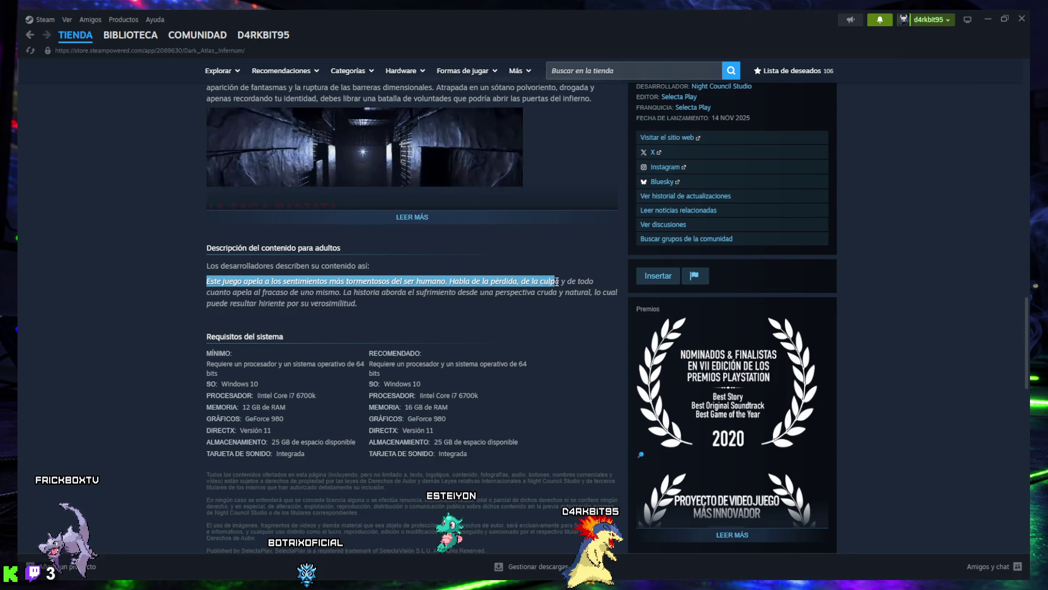
drag(273, 304, 264, 297)
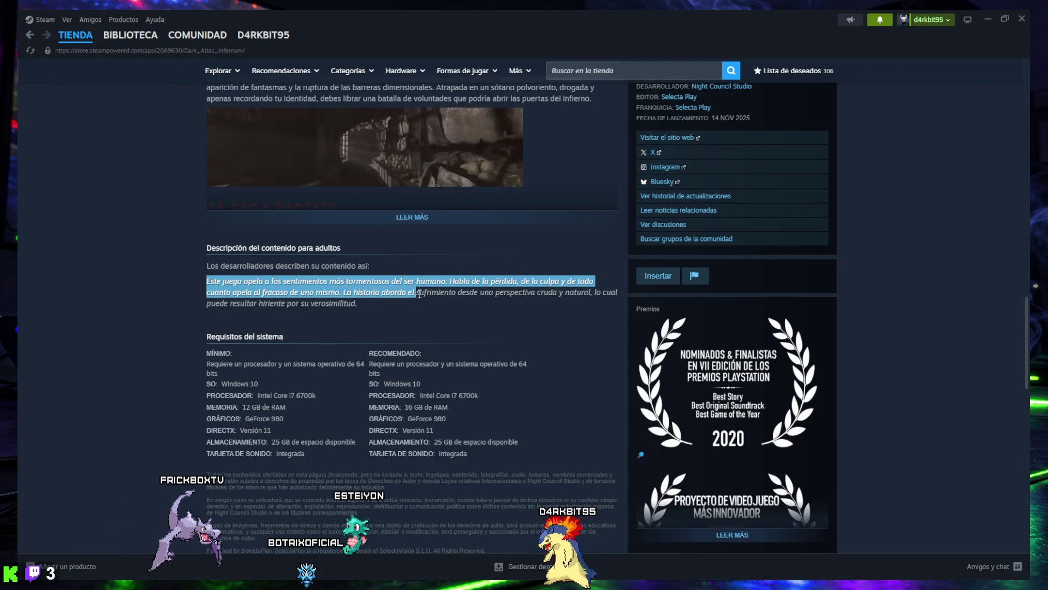
drag(539, 291, 365, 317)
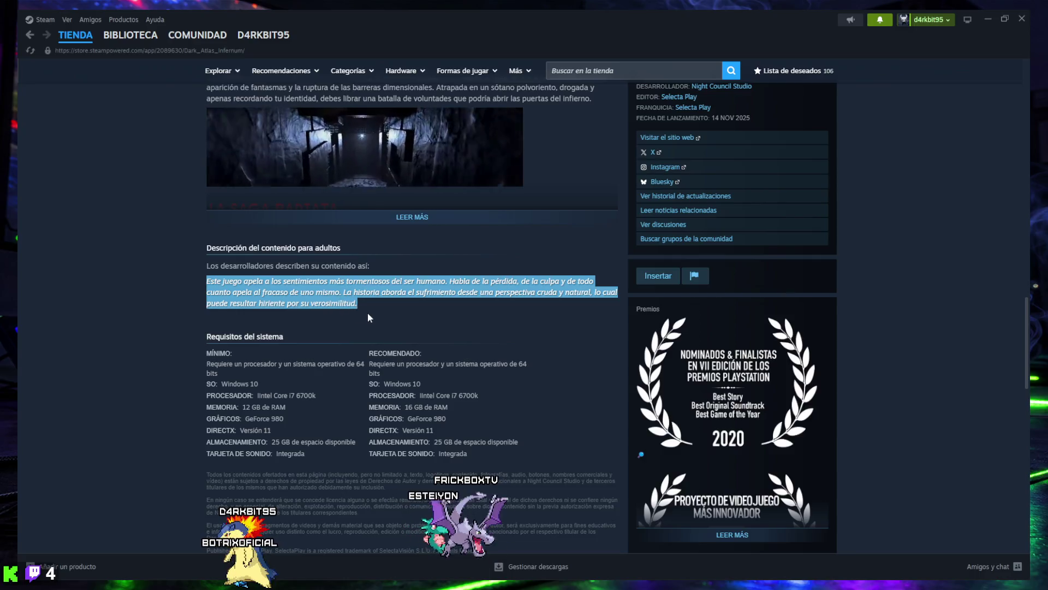
click(365, 303)
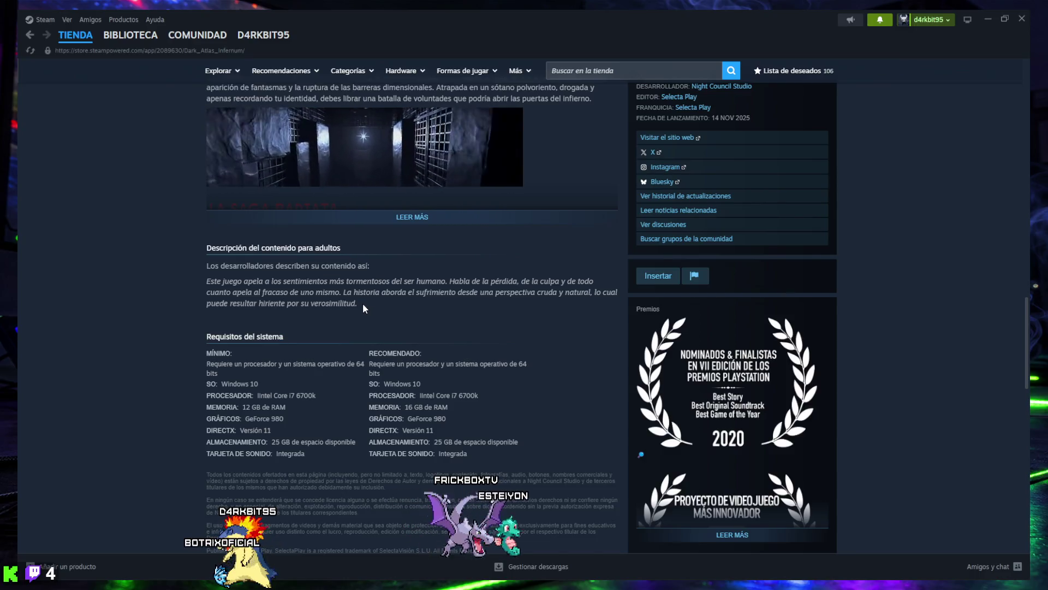
- Scroll back up to the About section
scroll(362, 303, down, 10)
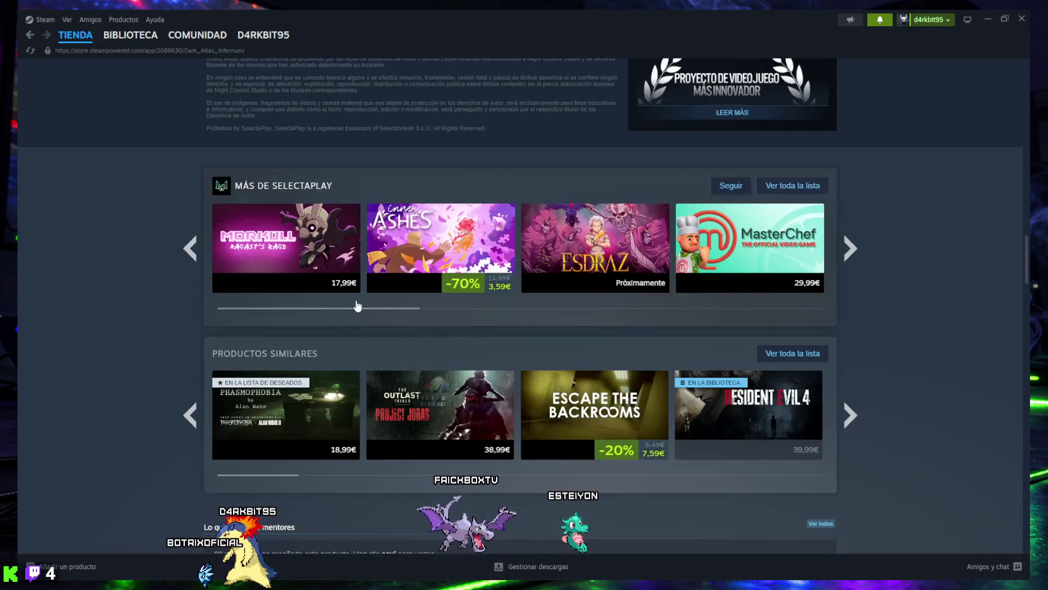
scroll(321, 362, up, 10)
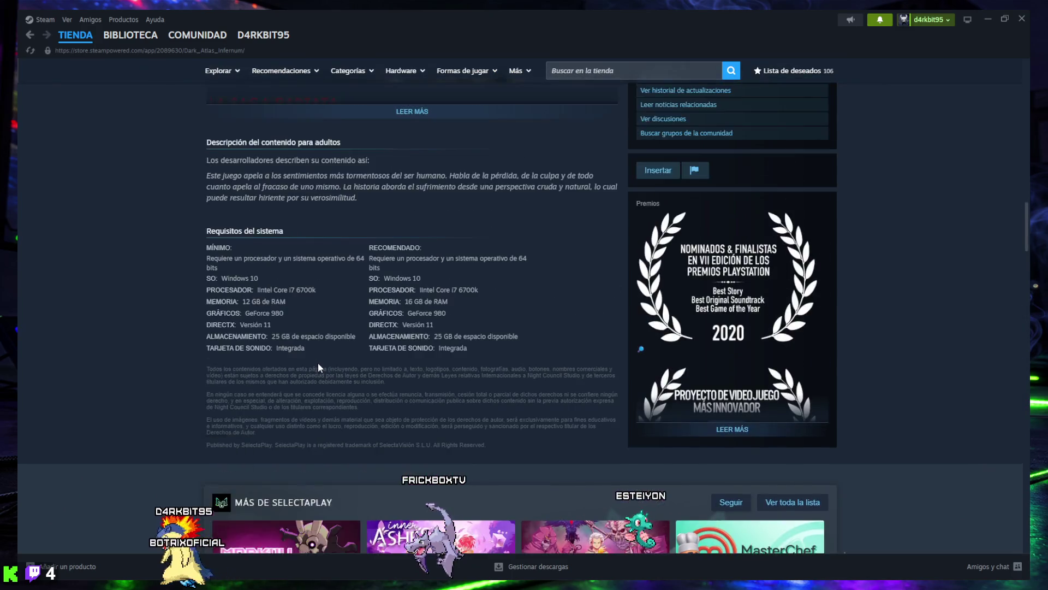
scroll(556, 325, up, 7)
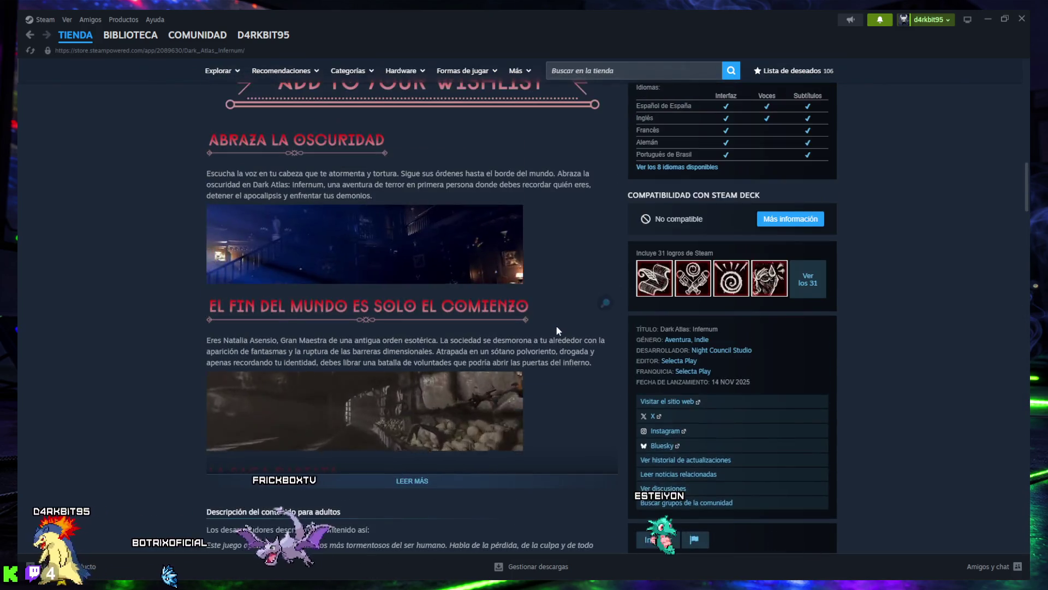
scroll(478, 344, up, 4)
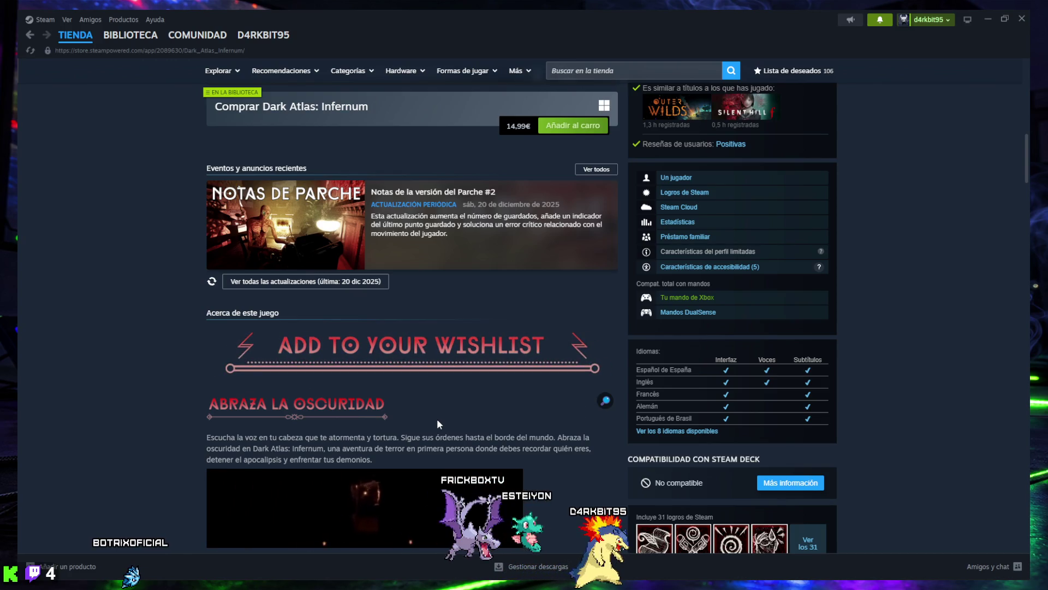
- Open the 106-game wishlist, glance at Discord, then list the 'Ordenar por' sort options
click(799, 71)
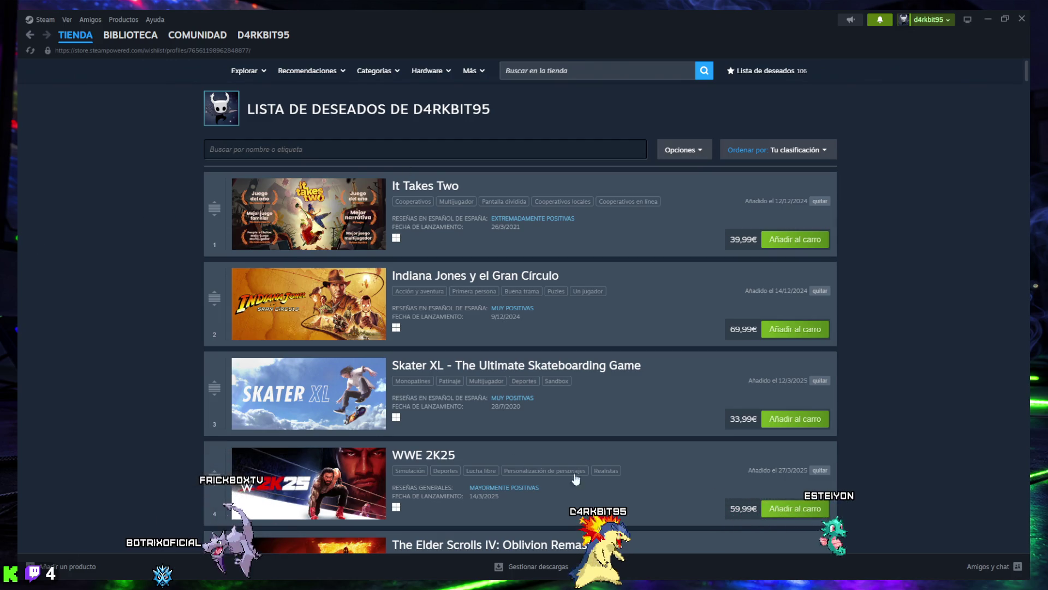
mouse_move(619, 567)
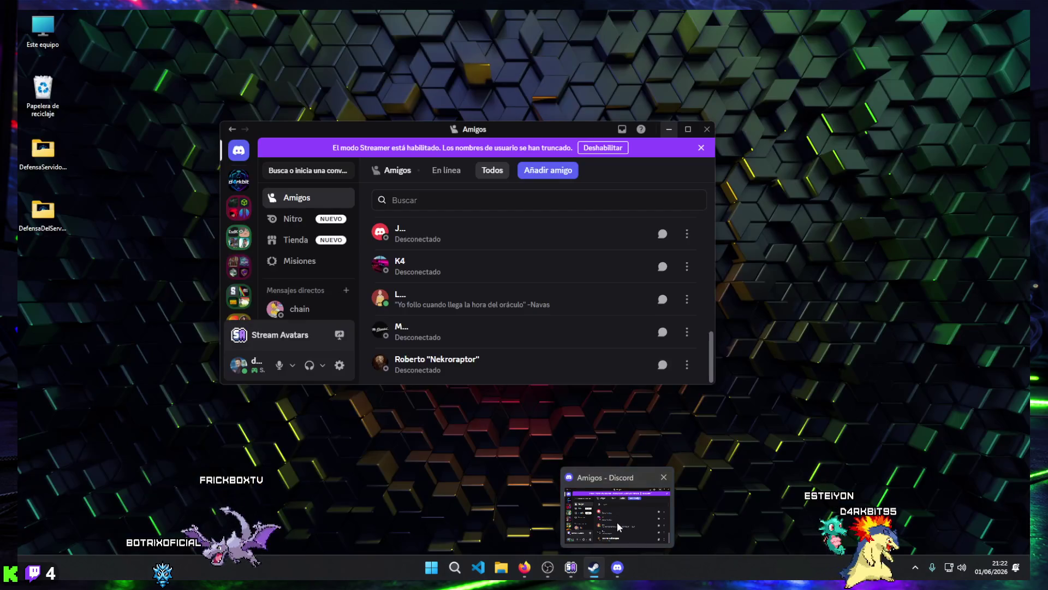
click(617, 522)
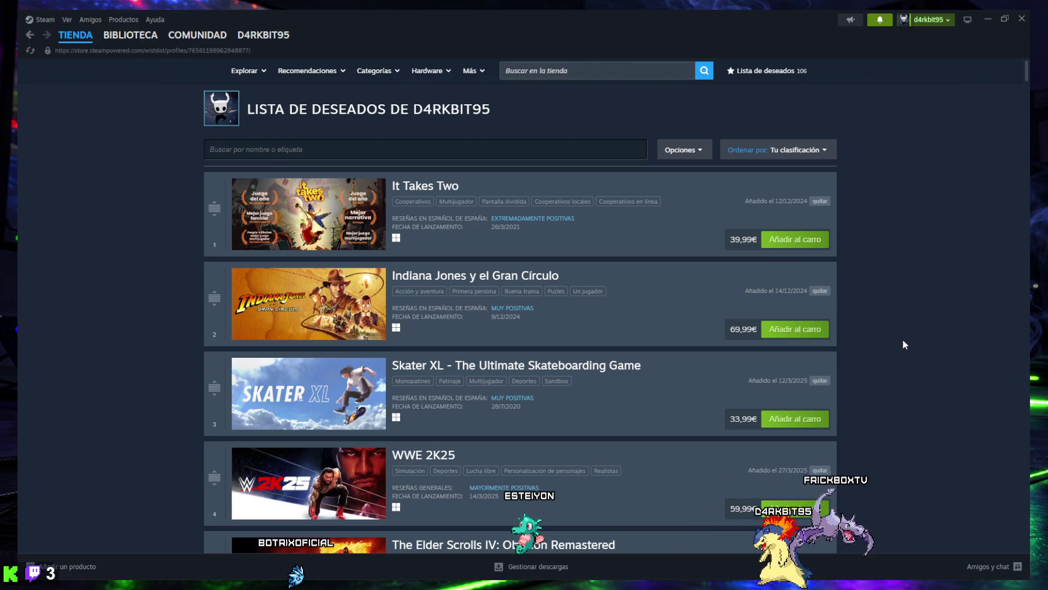
click(801, 152)
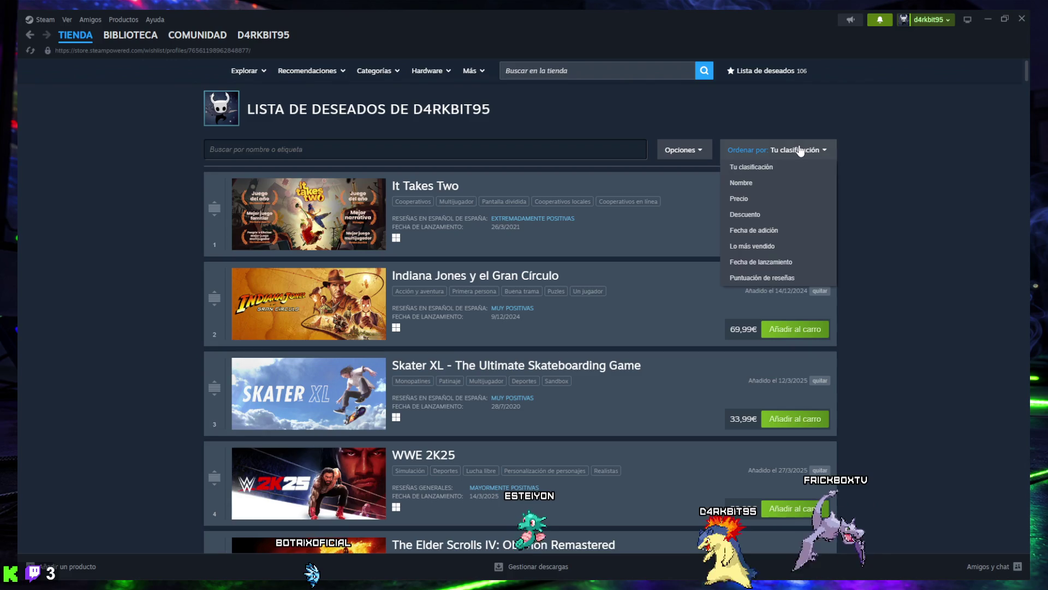
scroll(871, 442, down, 20)
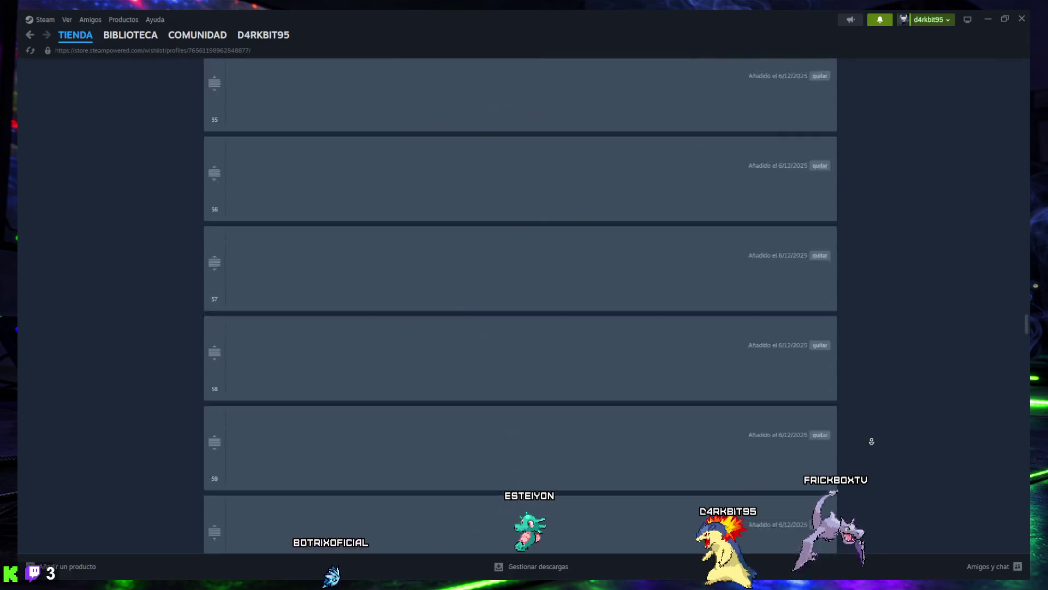
scroll(862, 360, up, 4)
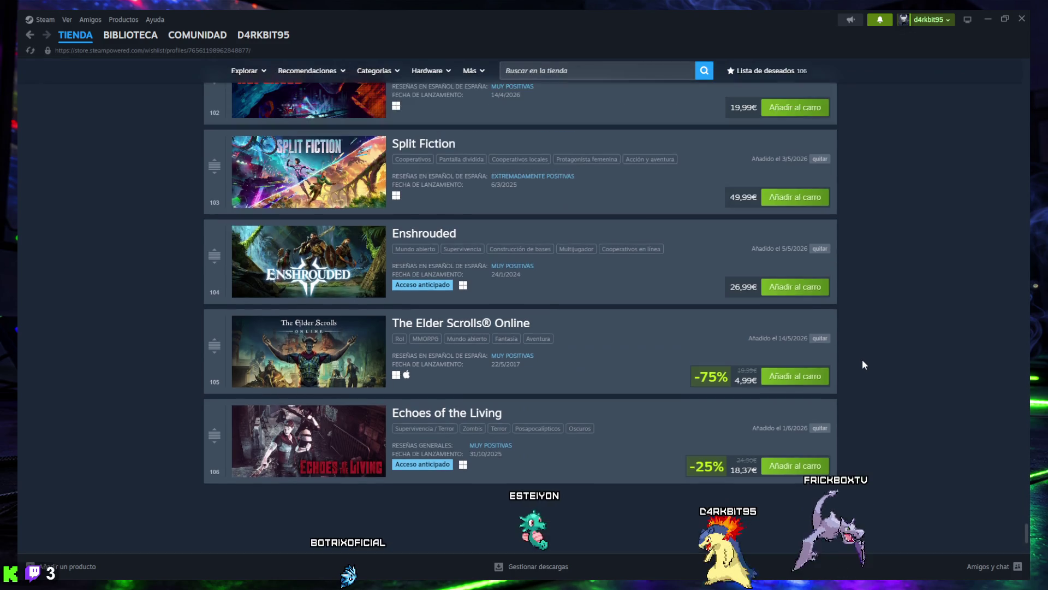
scroll(863, 364, up, 1)
scroll(628, 396, down, 2)
scroll(494, 354, up, 1)
scroll(447, 355, up, 4)
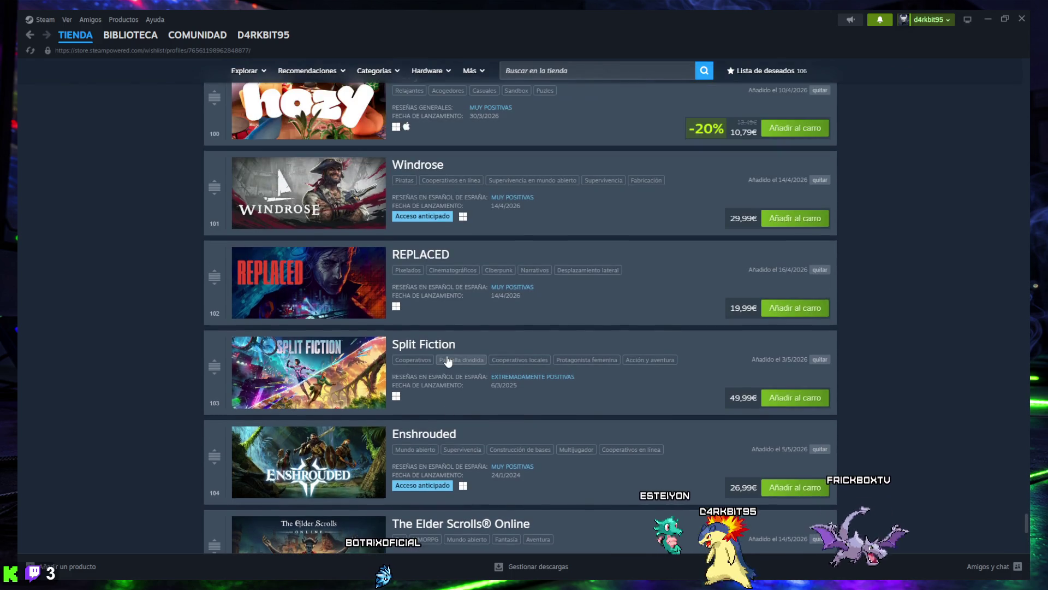
scroll(447, 355, up, 1)
scroll(446, 355, up, 1)
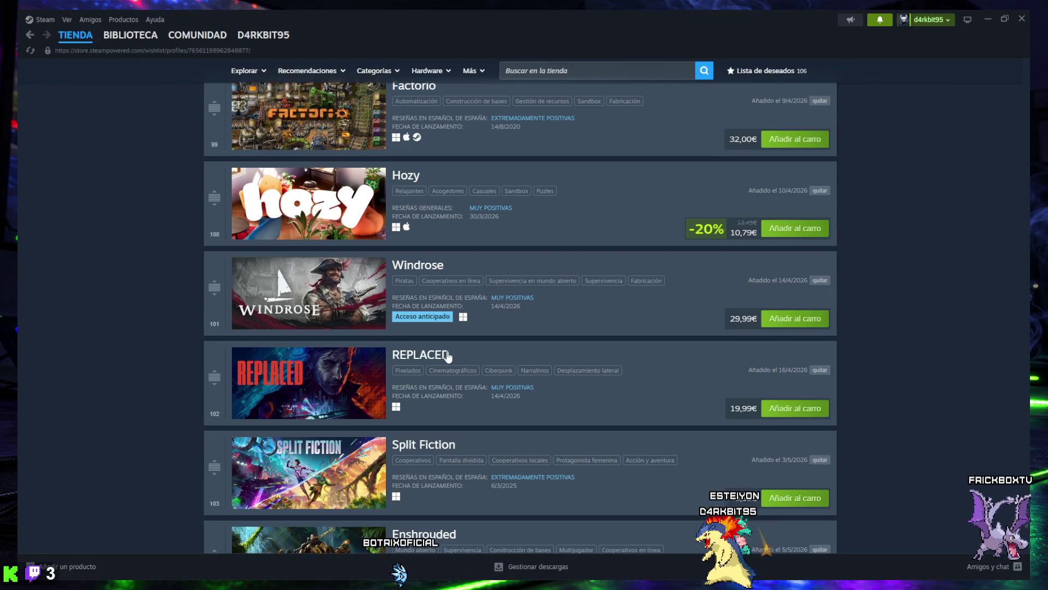
scroll(448, 356, up, 8)
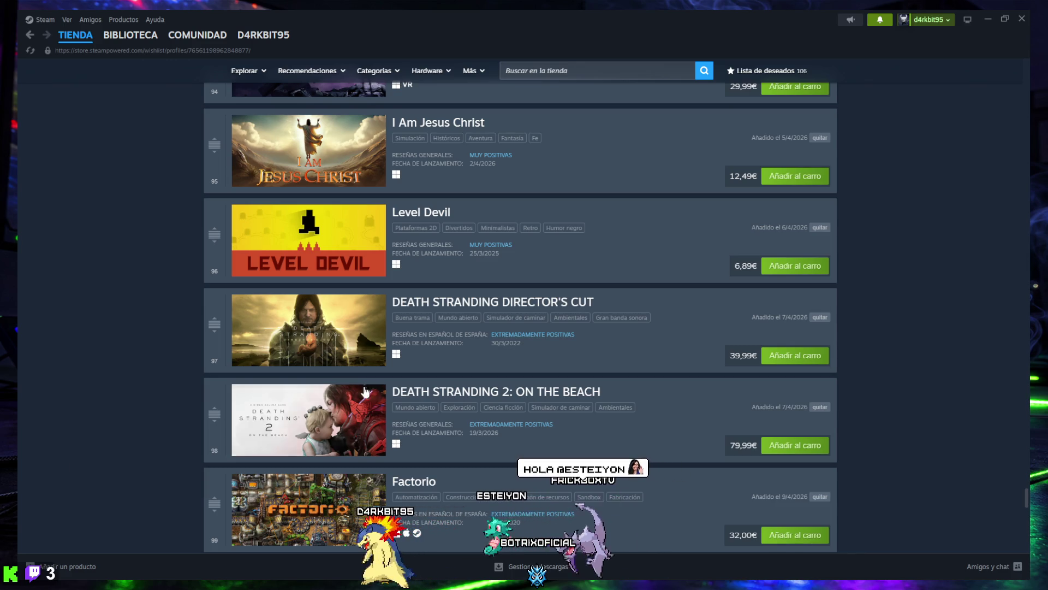
scroll(365, 392, up, 3)
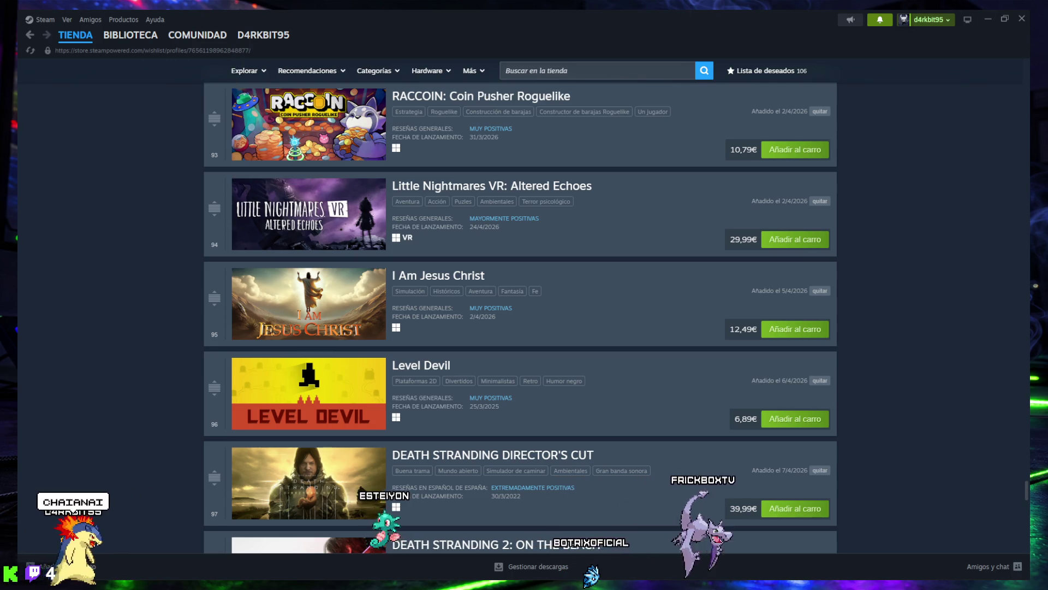
- Minimize Steam and switch to the chaianai Kick channel tab
click(987, 19)
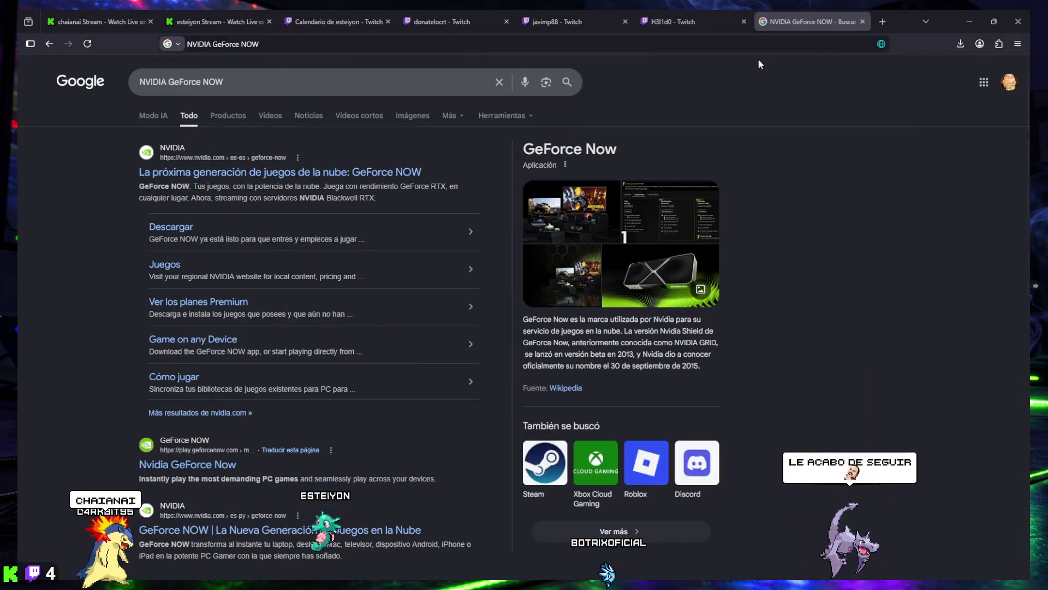
click(90, 21)
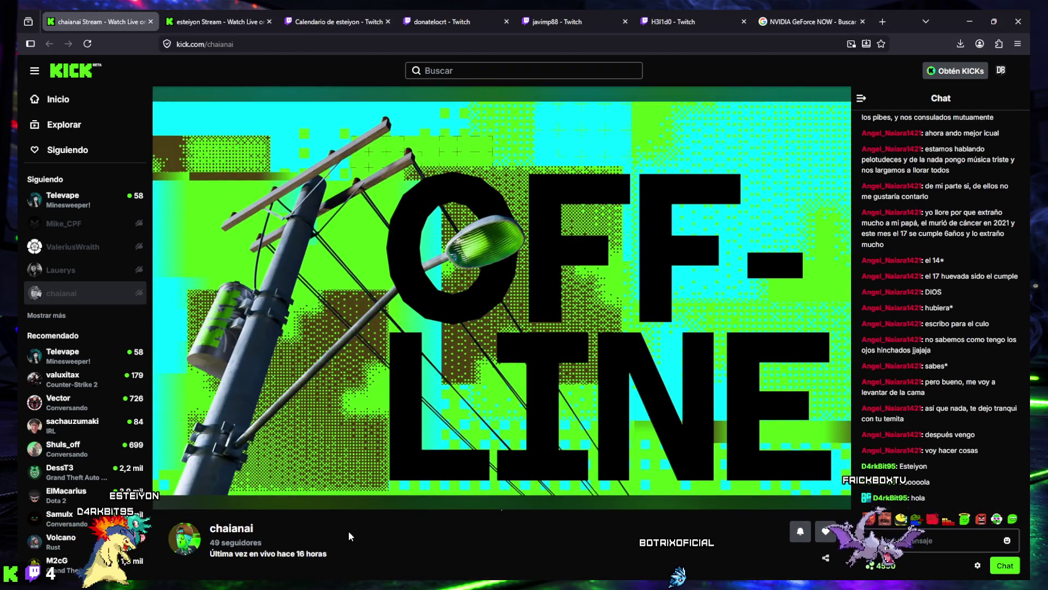
click(235, 41)
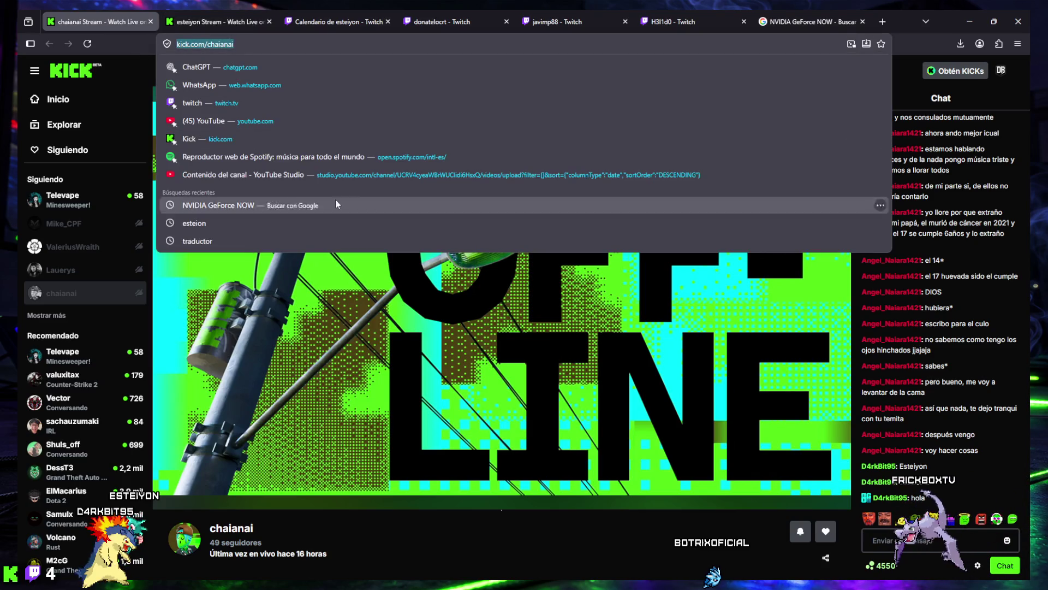
key(Escape)
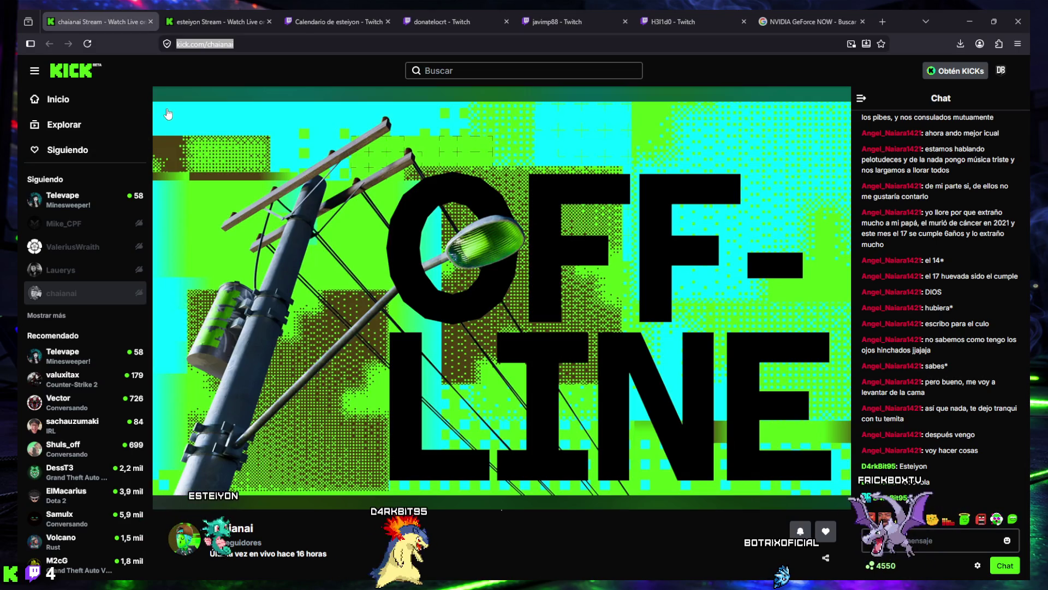
click(150, 22)
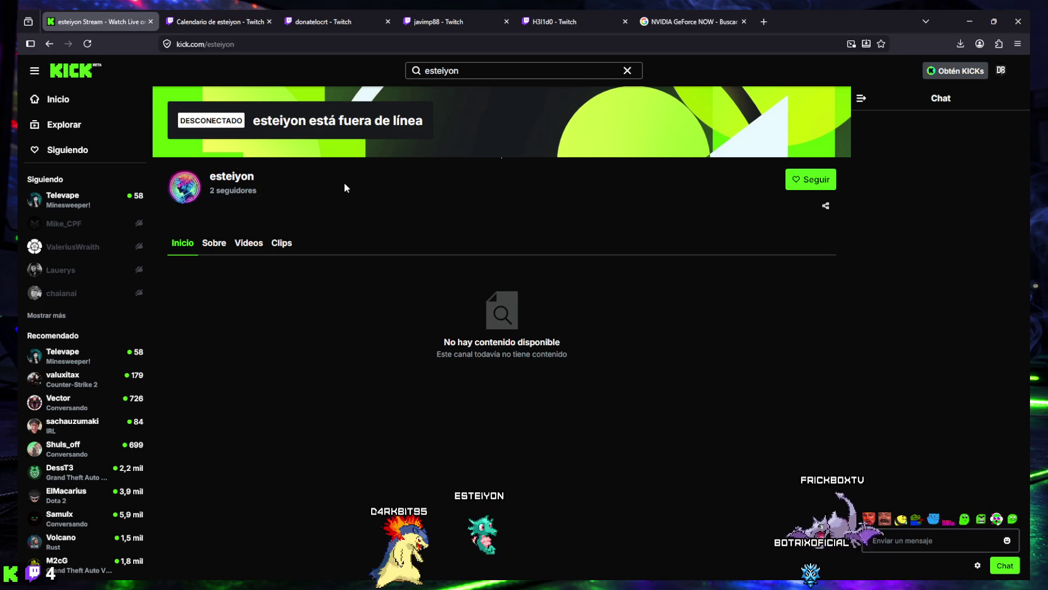
- Expand the Siguiendo list repeatedly with 'Mostrar más' and scroll through the followed channels
click(57, 320)
scroll(55, 305, down, 3)
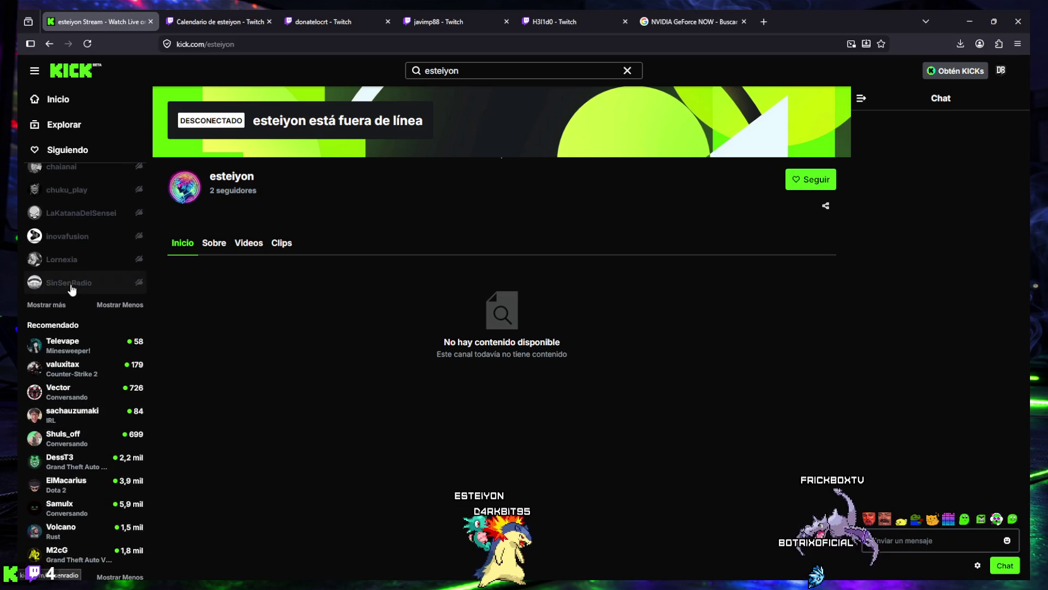
click(55, 306)
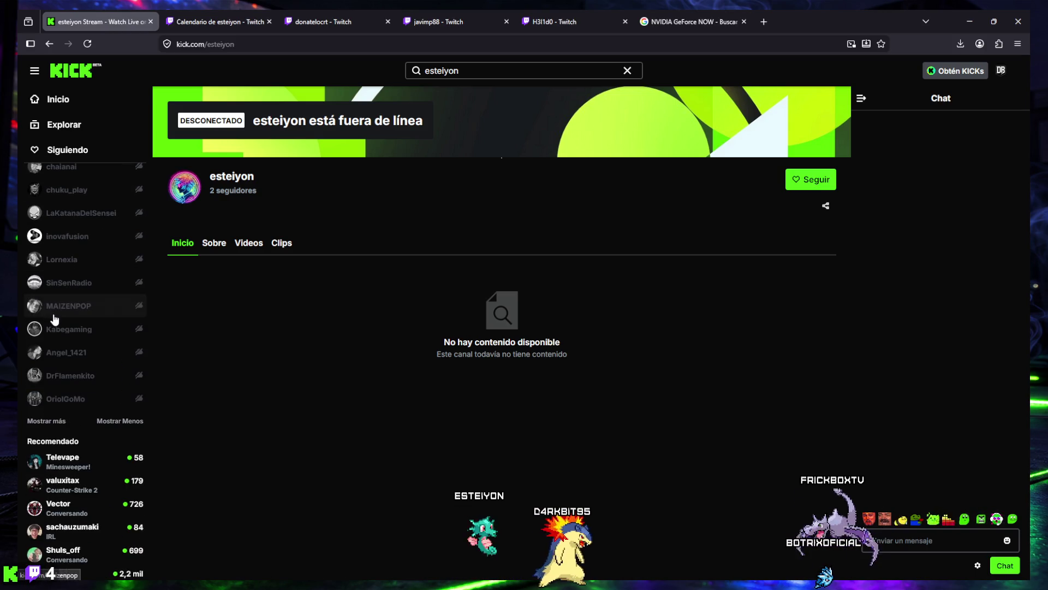
click(54, 422)
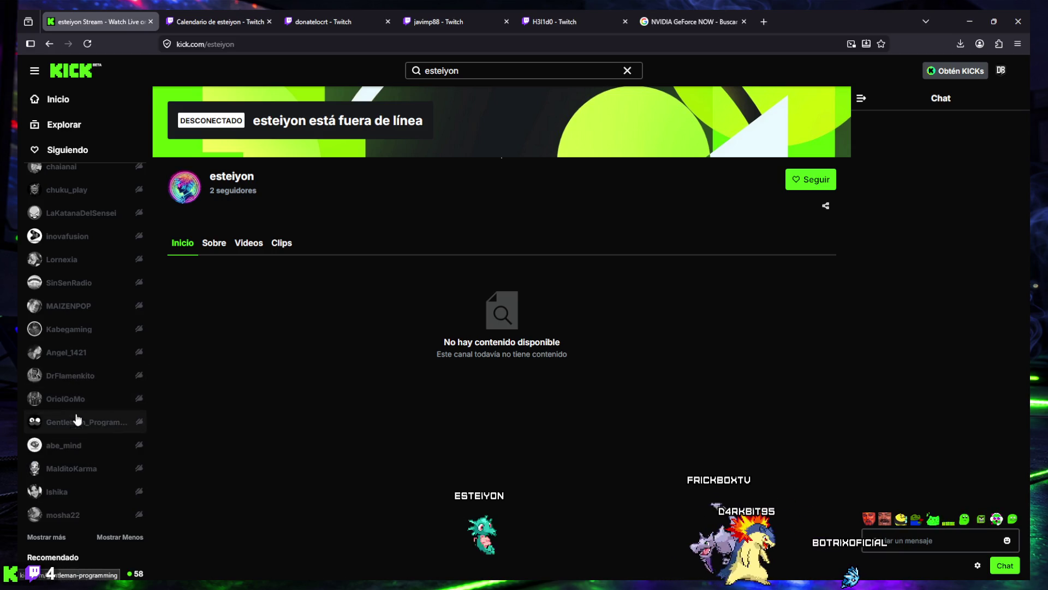
scroll(69, 461, down, 3)
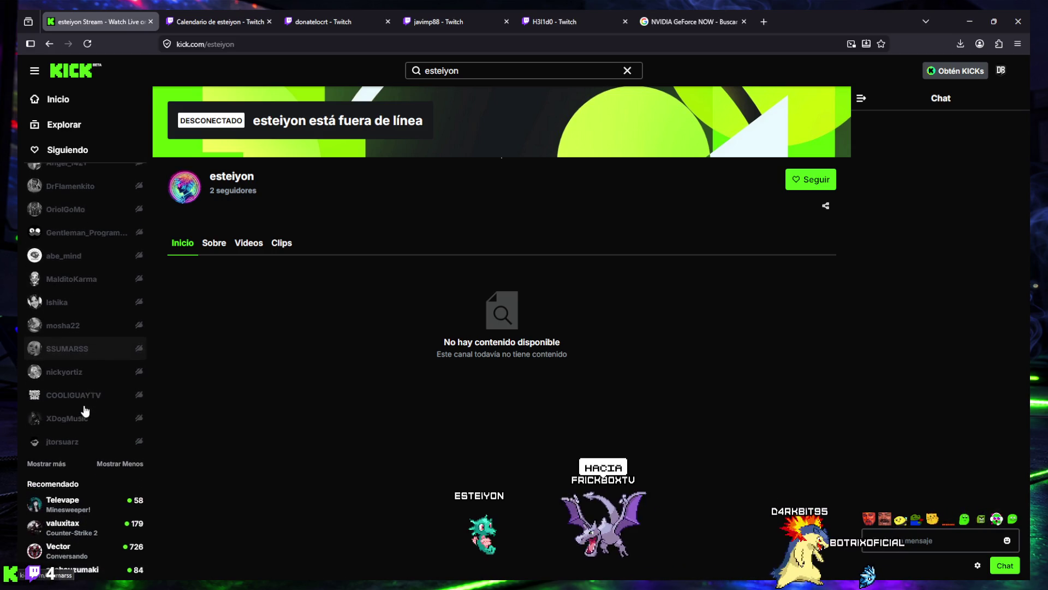
click(58, 465)
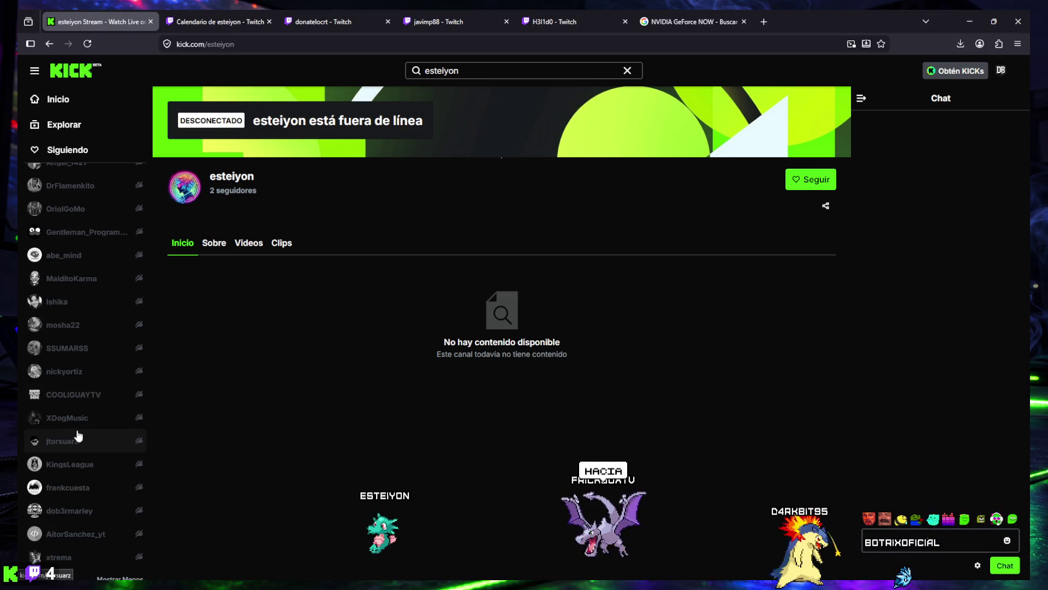
scroll(84, 425, down, 1)
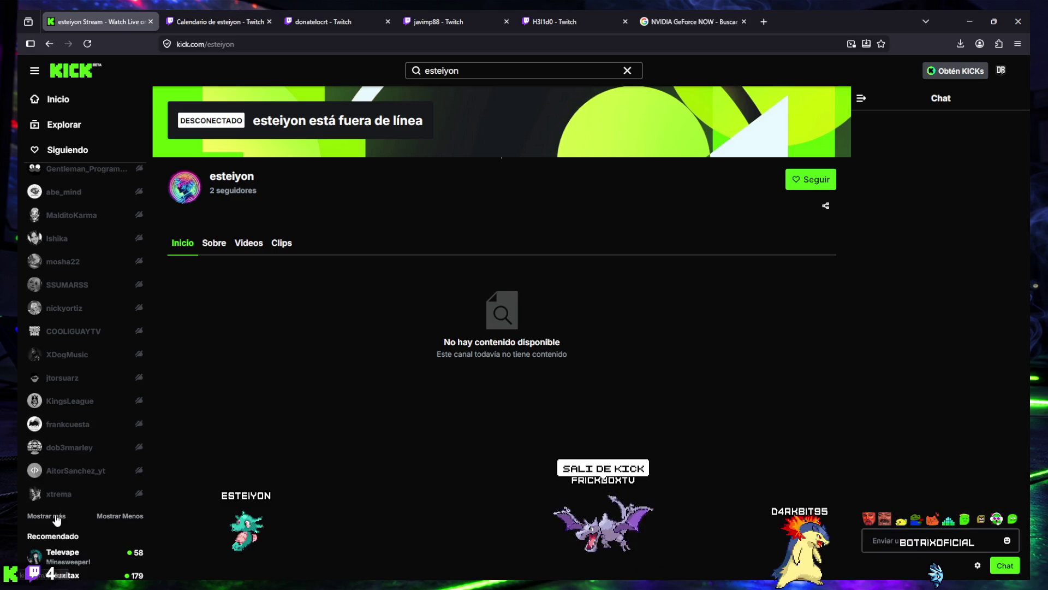
scroll(84, 419, down, 2)
scroll(84, 418, down, 1)
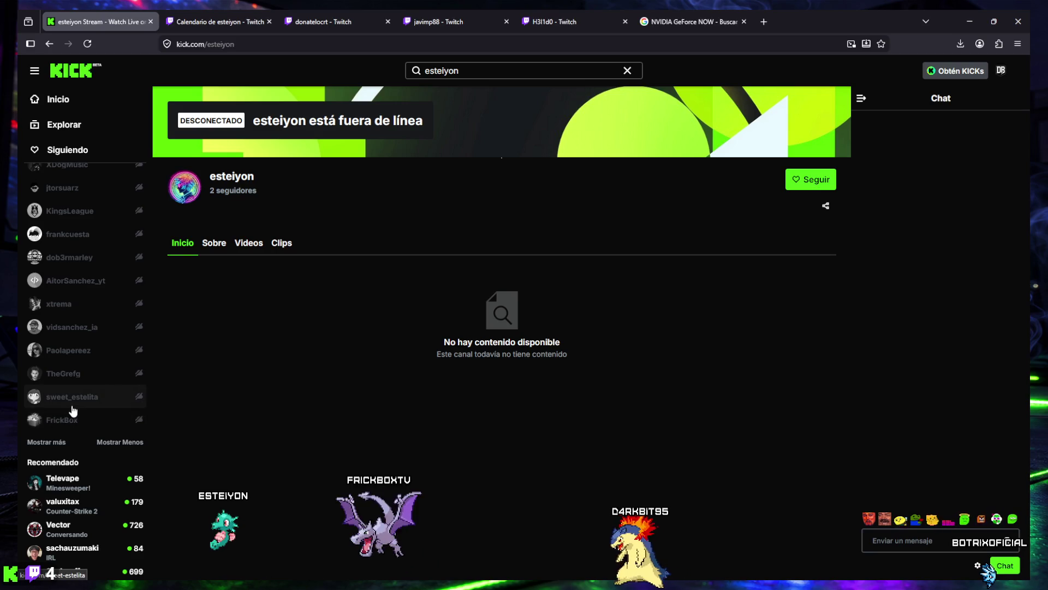
scroll(86, 394, up, 10)
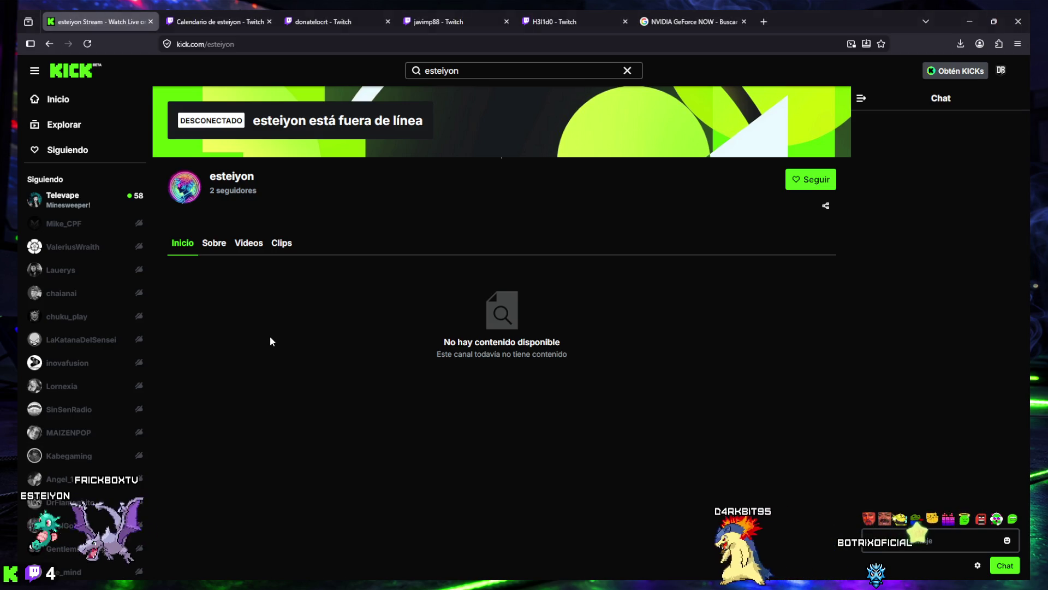
scroll(87, 335, down, 5)
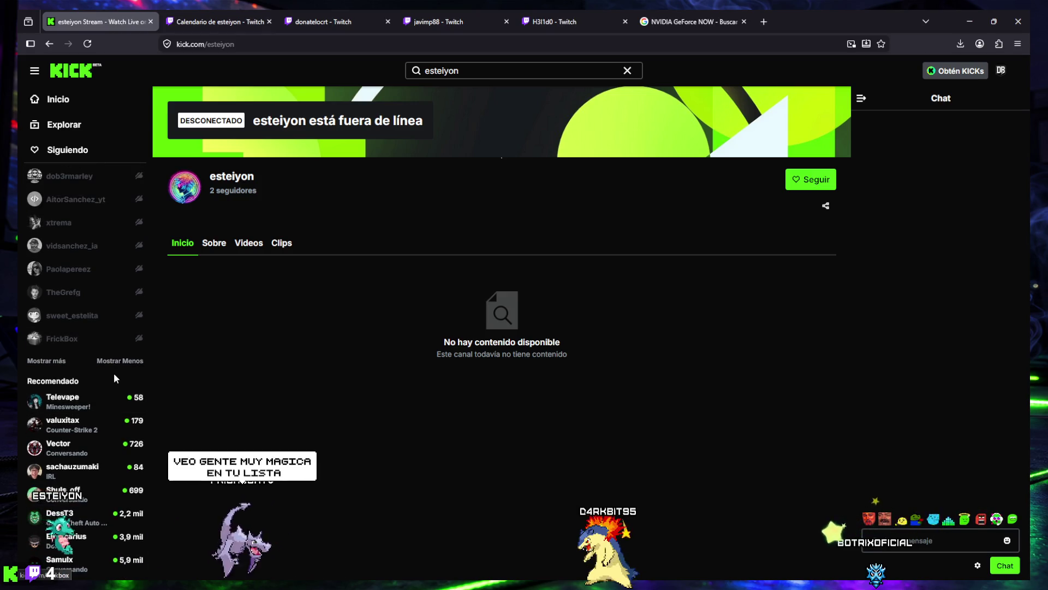
scroll(111, 365, up, 2)
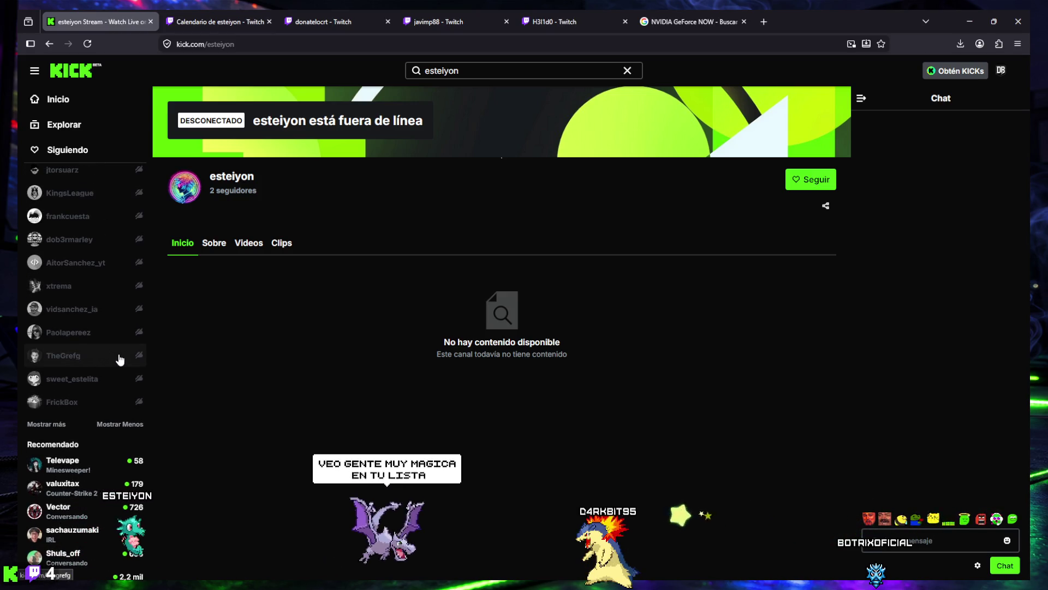
scroll(120, 360, up, 2)
scroll(118, 358, up, 10)
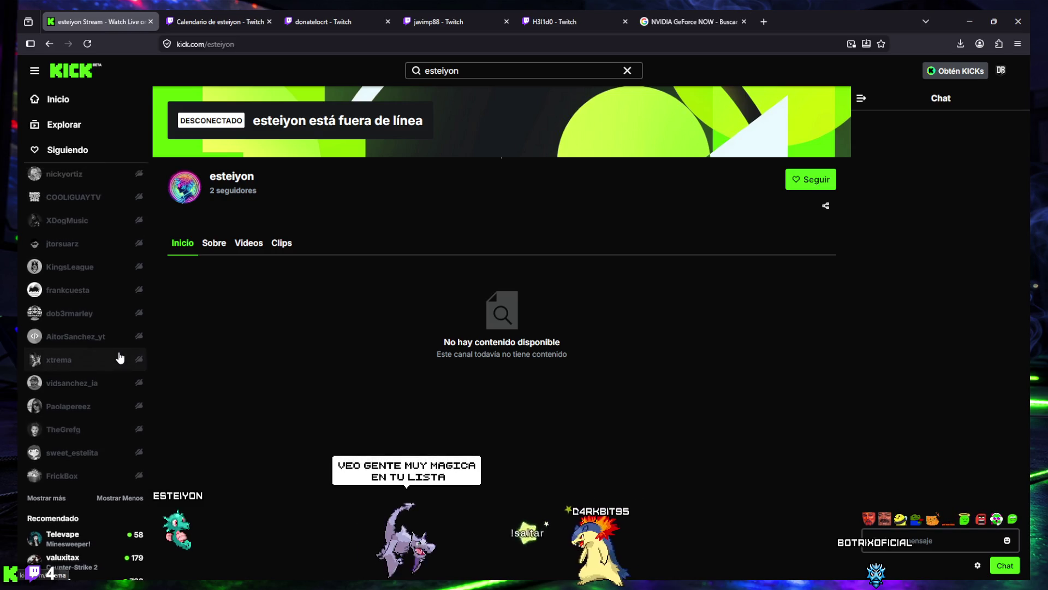
scroll(110, 359, up, 2)
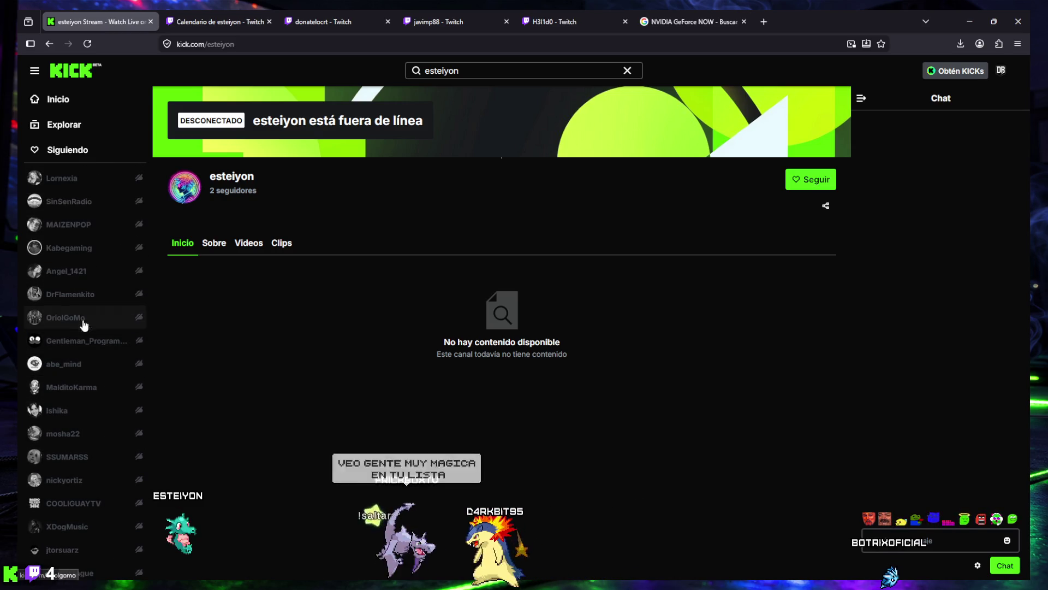
scroll(87, 276, down, 7)
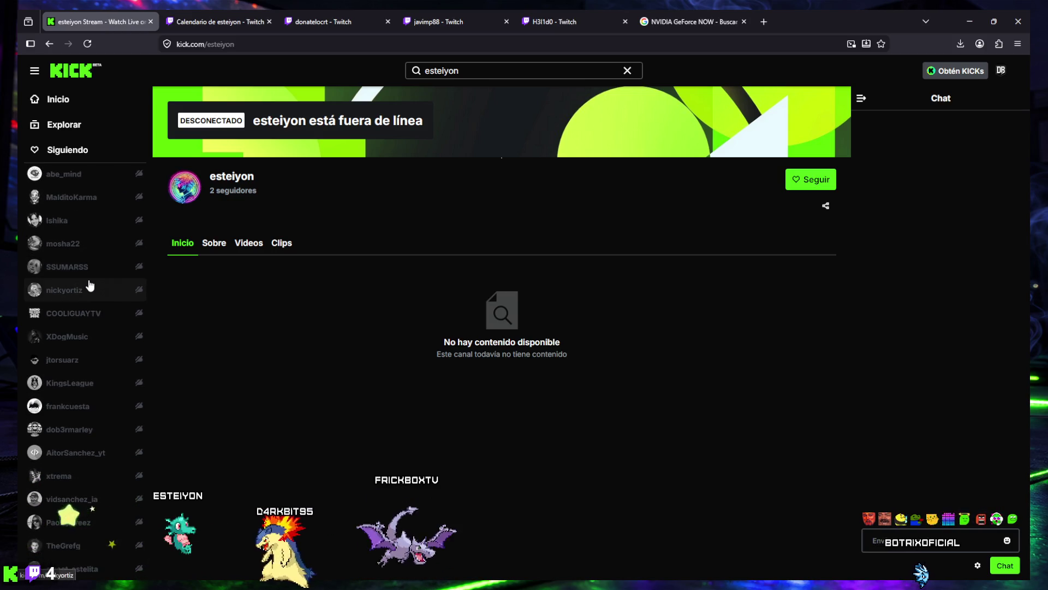
scroll(97, 306, down, 4)
scroll(82, 382, down, 3)
- Load the remaining followed channels down to donatelocrt and open the account menu
click(60, 426)
scroll(80, 379, down, 2)
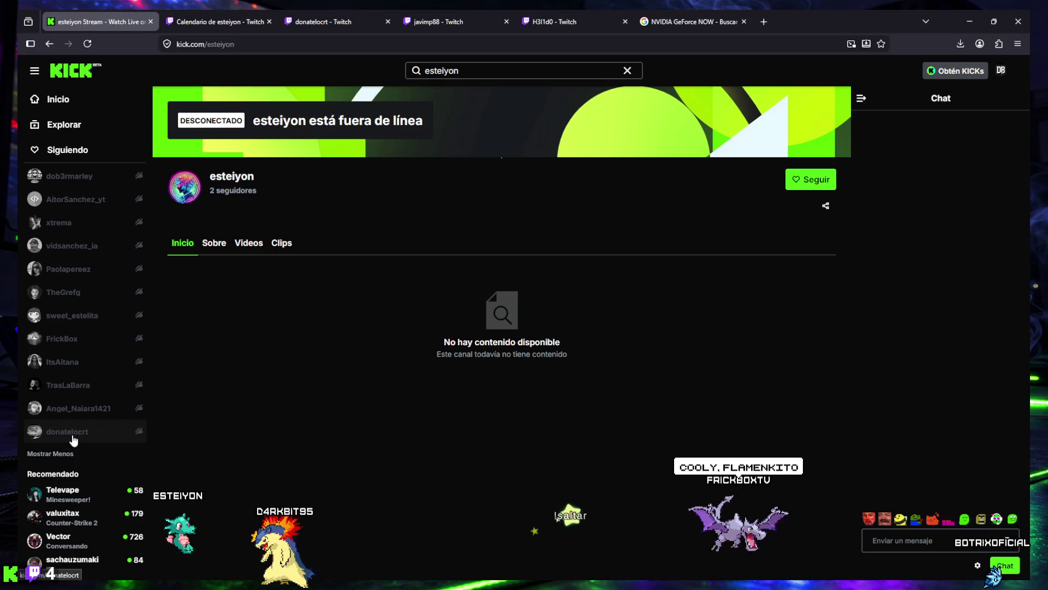
scroll(76, 433, up, 2)
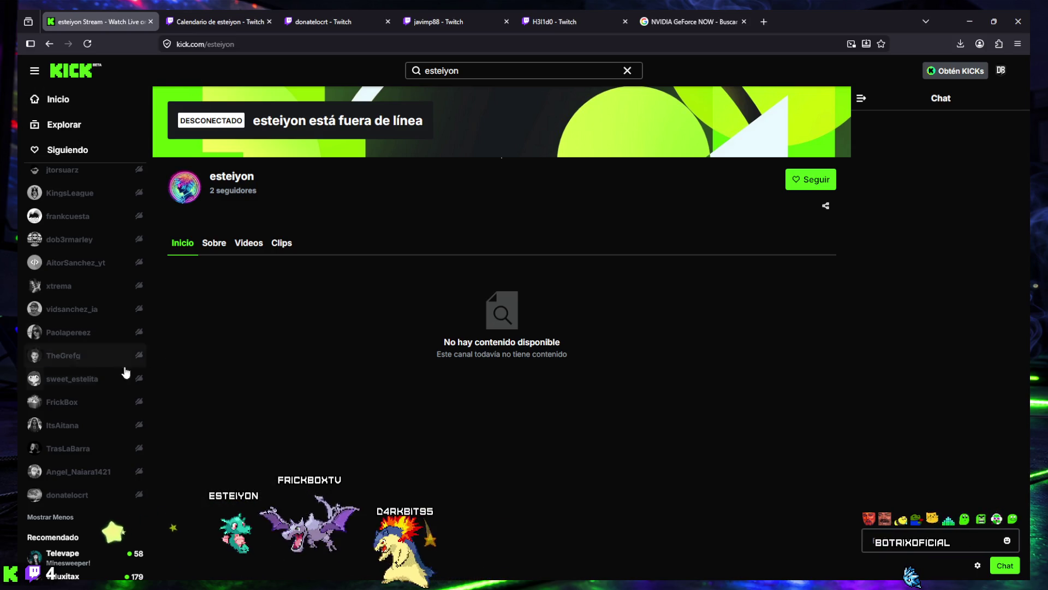
scroll(101, 365, up, 4)
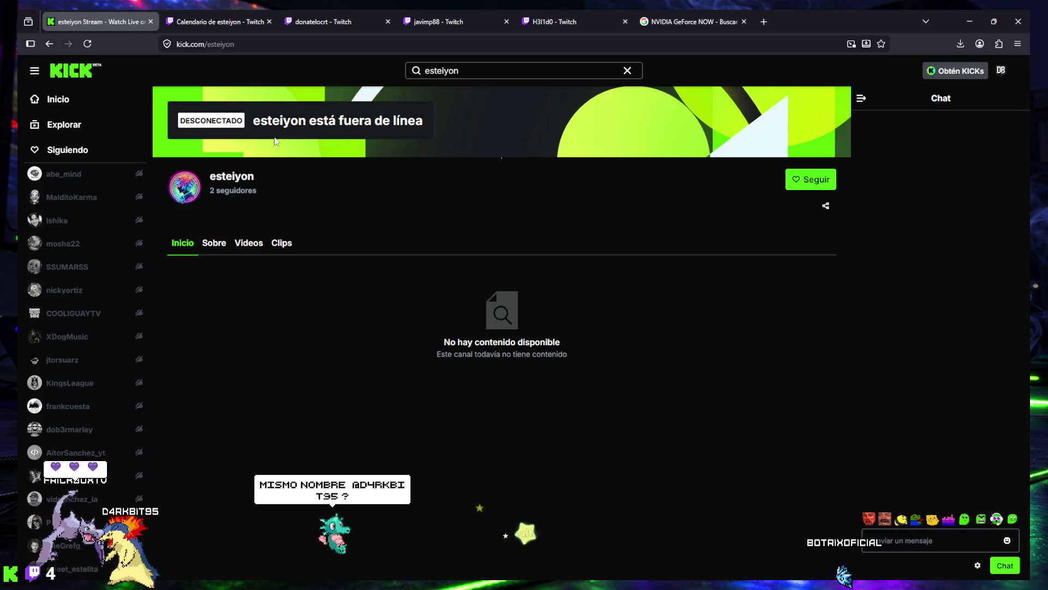
click(1002, 71)
double_click(926, 129)
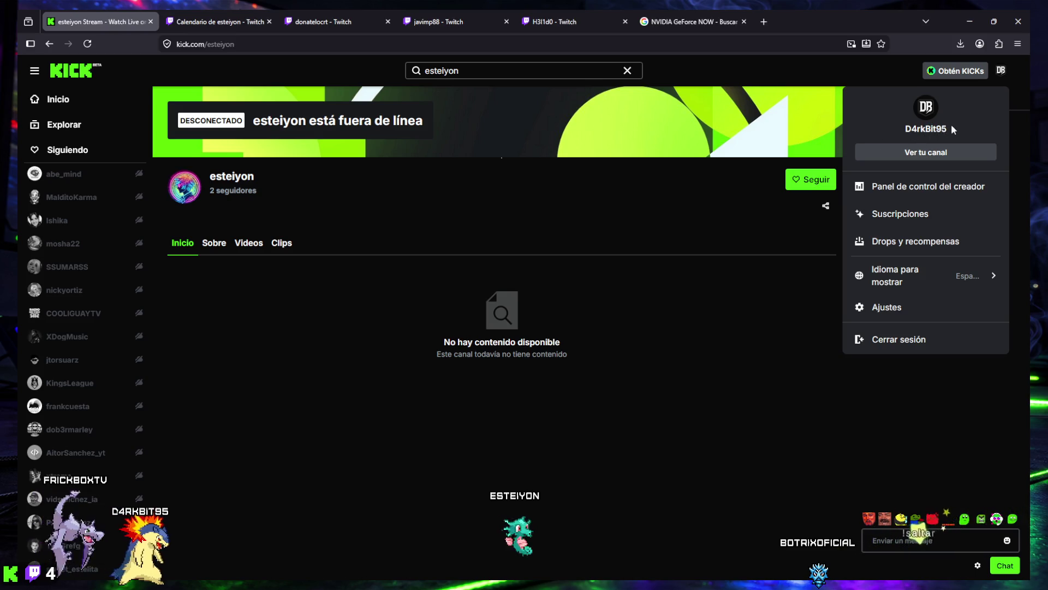
drag(953, 129, 913, 131)
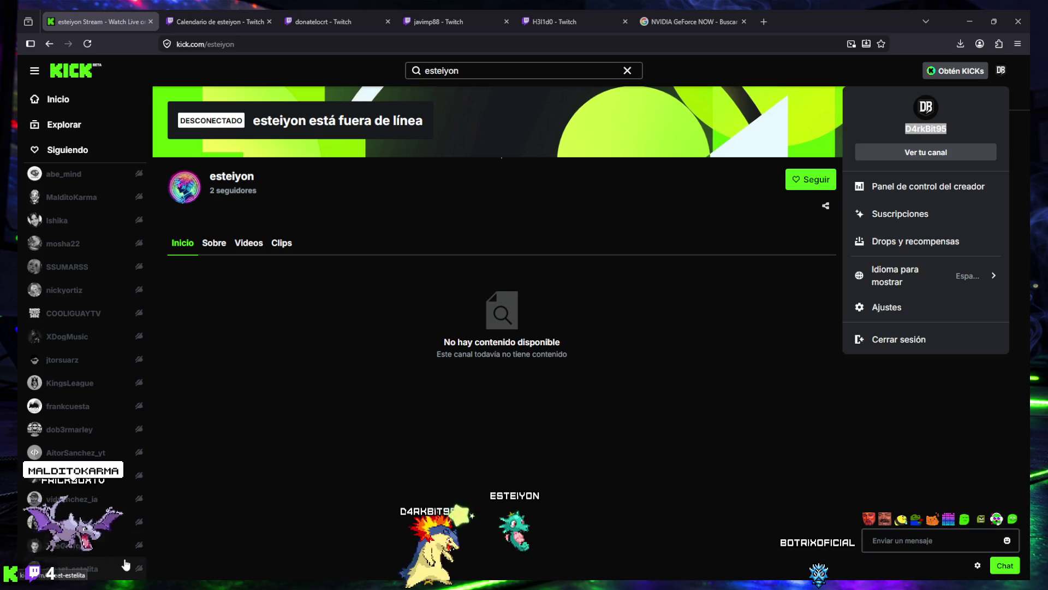
scroll(92, 471, up, 2)
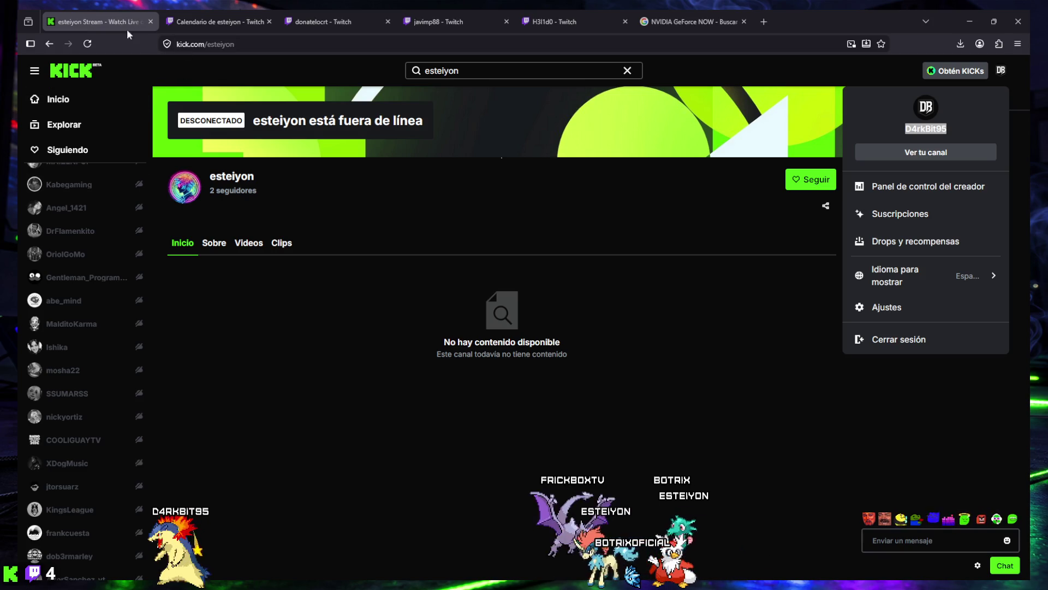
- Follow esteiyon, reload the page and dismiss the 'Cuéntanos un poco sobre ti' popup
click(807, 180)
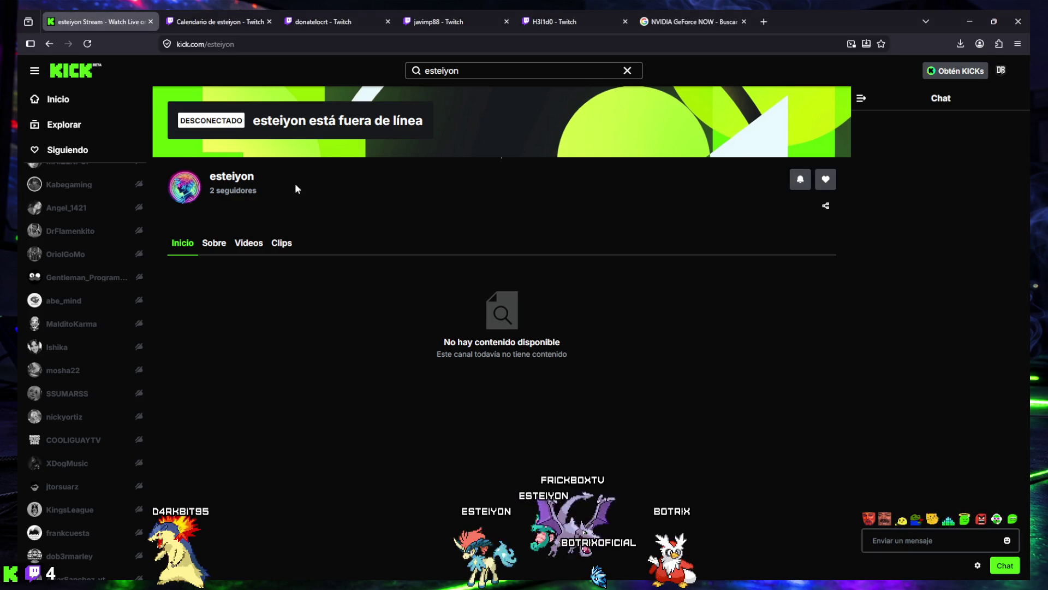
click(89, 49)
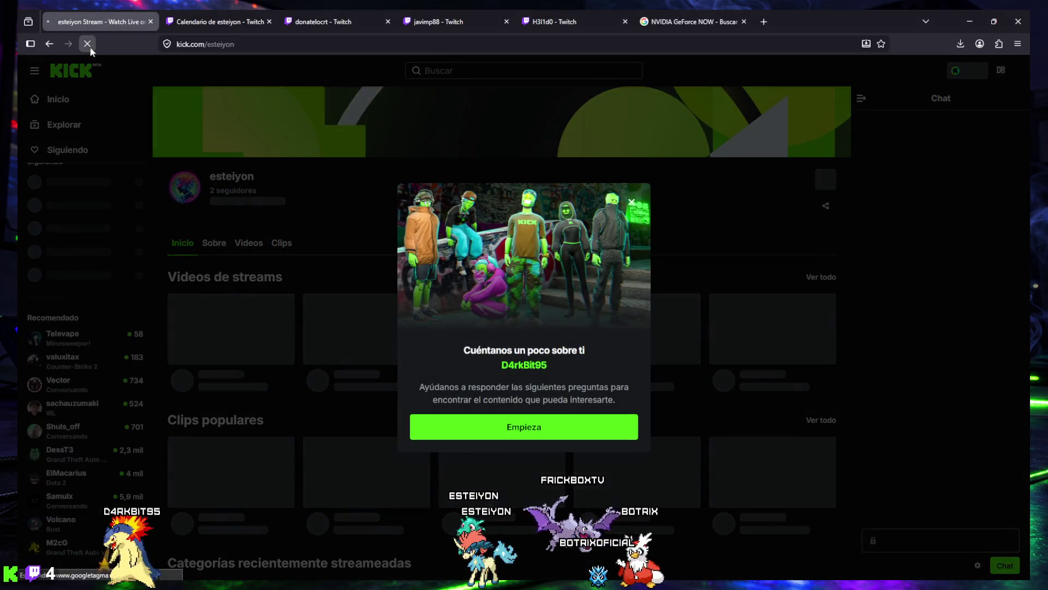
click(326, 193)
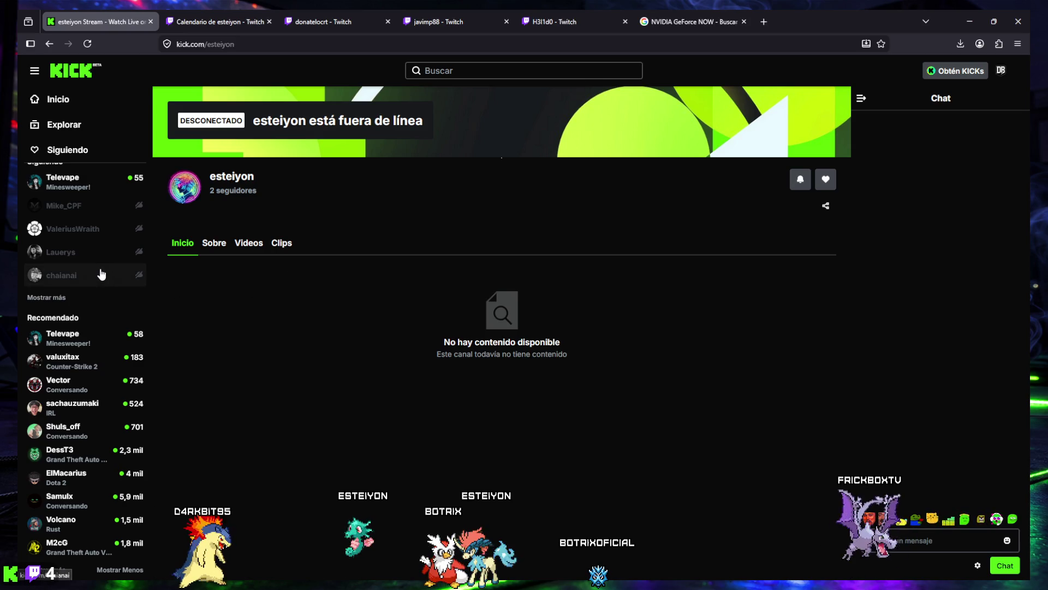
scroll(142, 322, up, 1)
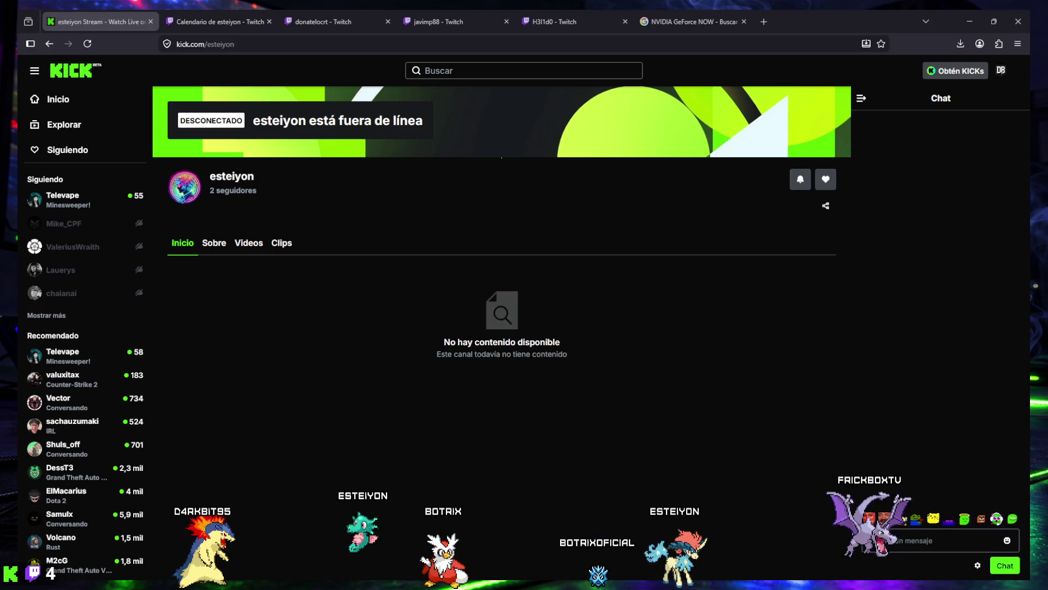
- Expand the followed-channels list five times with 'Mostrar más', then switch to H3l1d0's Twitch stream
click(60, 317)
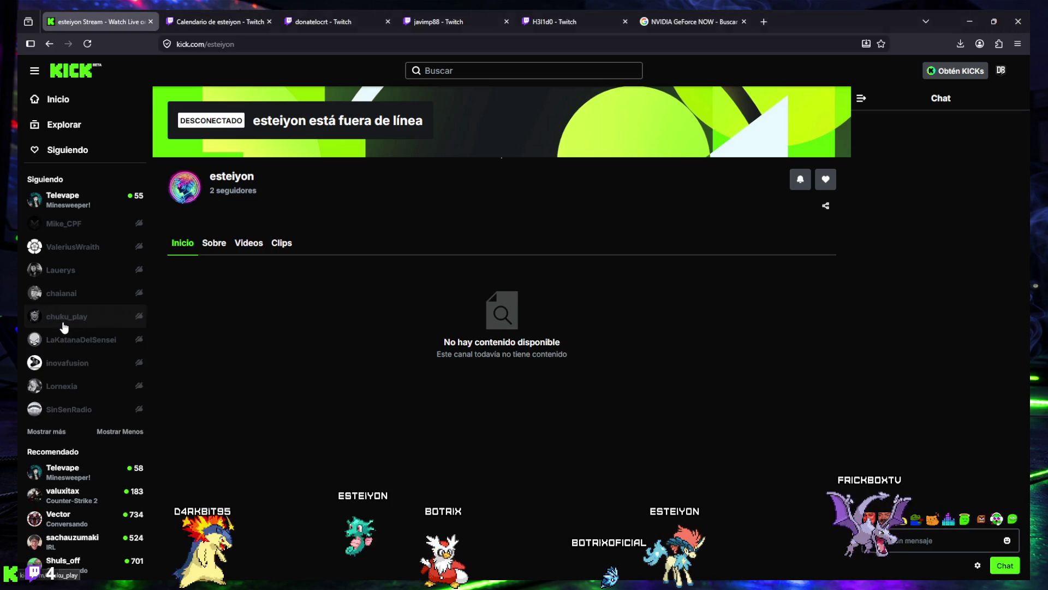
scroll(79, 312, down, 2)
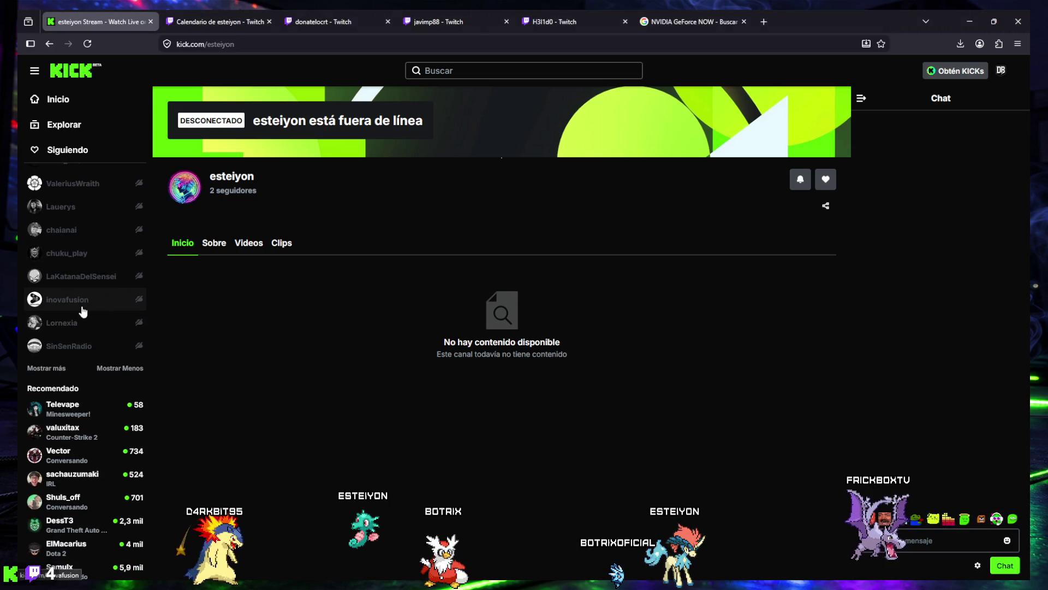
click(65, 368)
scroll(77, 371, down, 1)
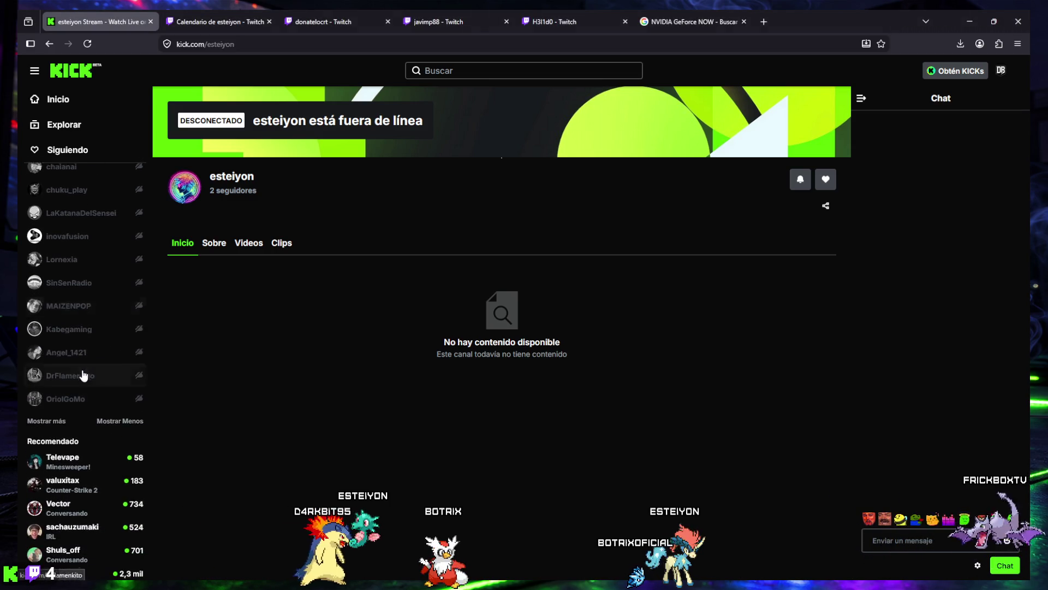
click(59, 421)
scroll(61, 426, down, 1)
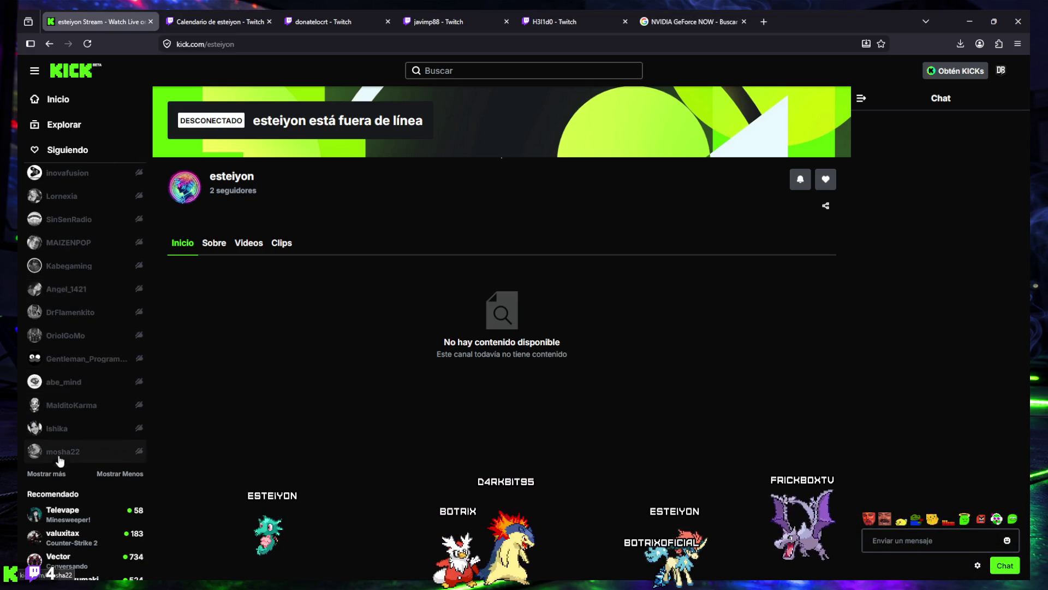
click(56, 474)
scroll(77, 374, down, 2)
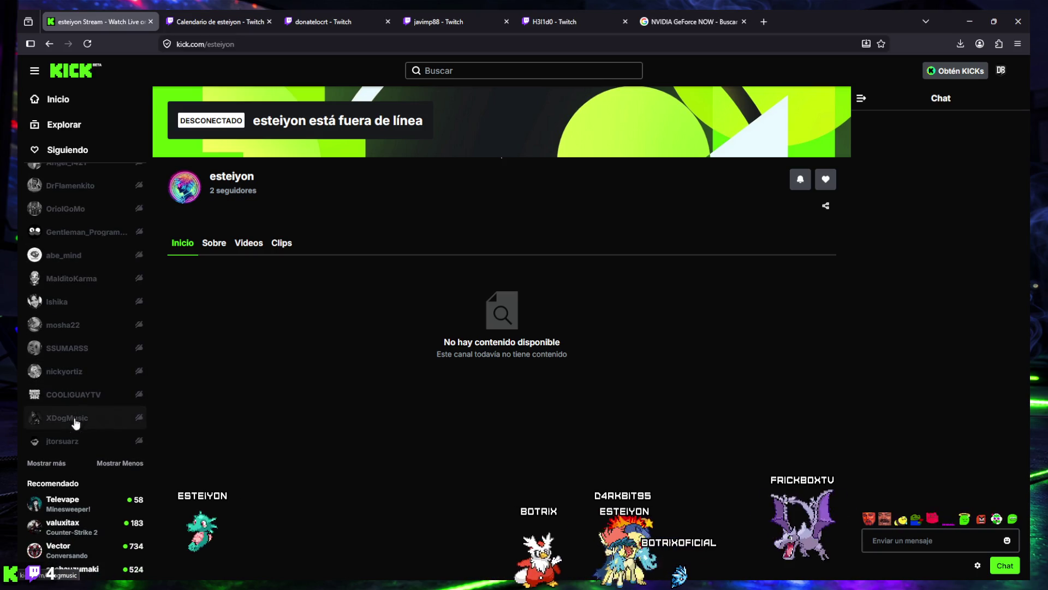
click(59, 464)
scroll(73, 375, down, 1)
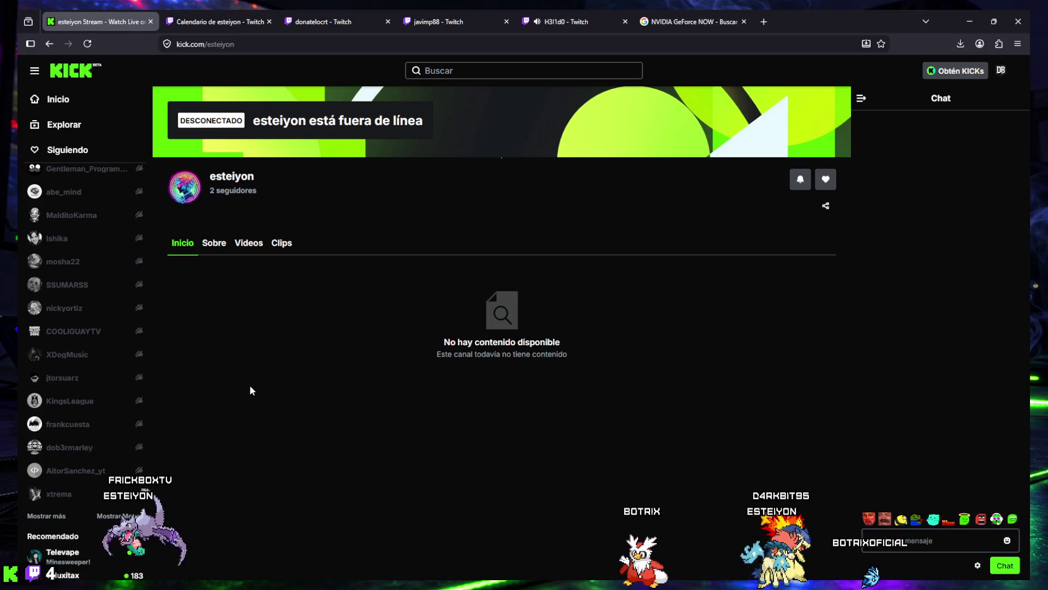
click(577, 17)
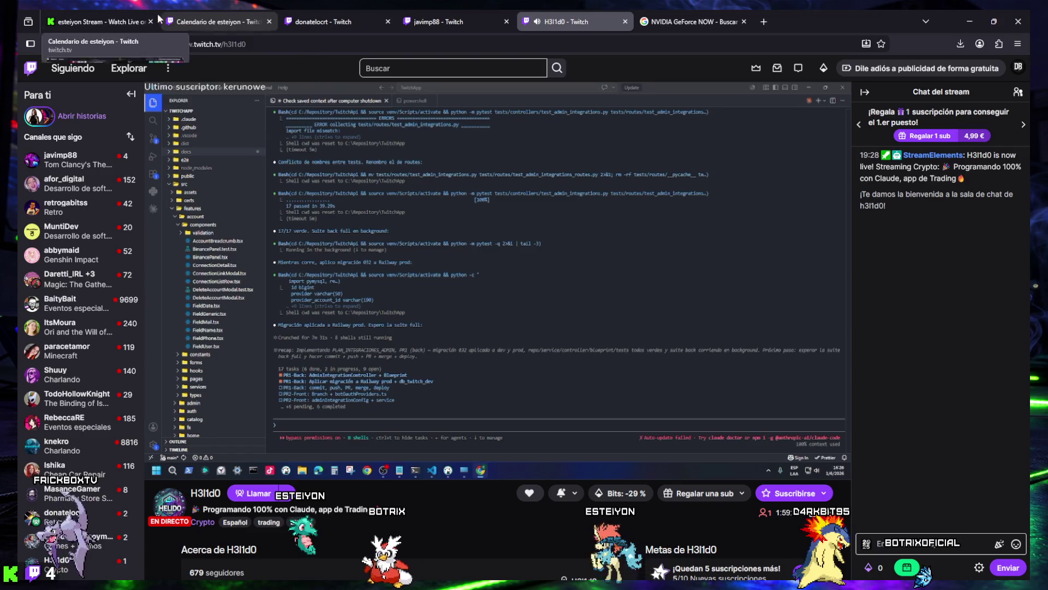
click(119, 17)
scroll(81, 363, up, 7)
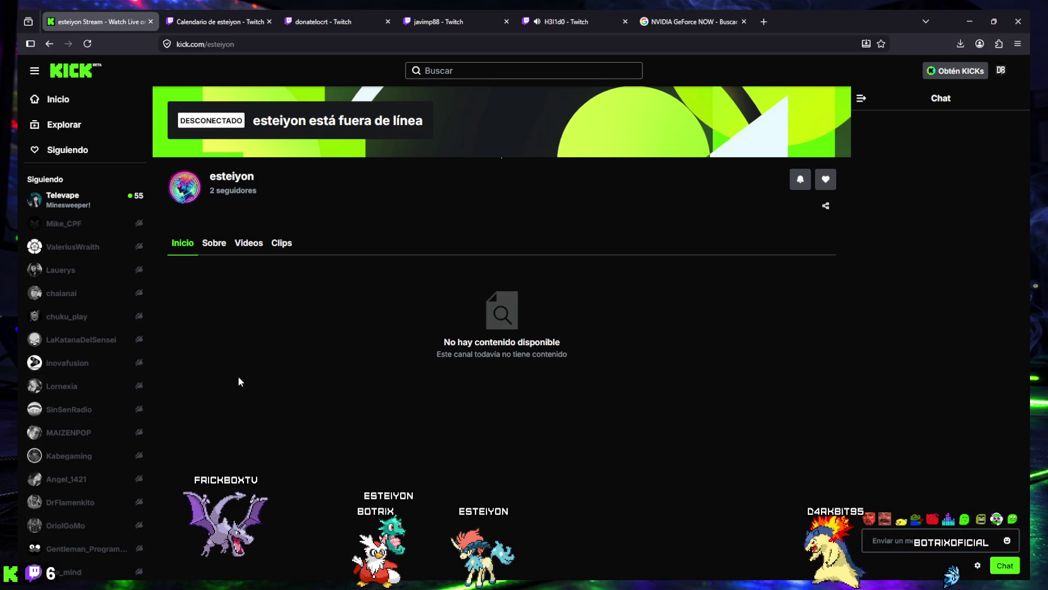
- Close the NVIDIA GeForce NOW search tab
mouse_move(334, 553)
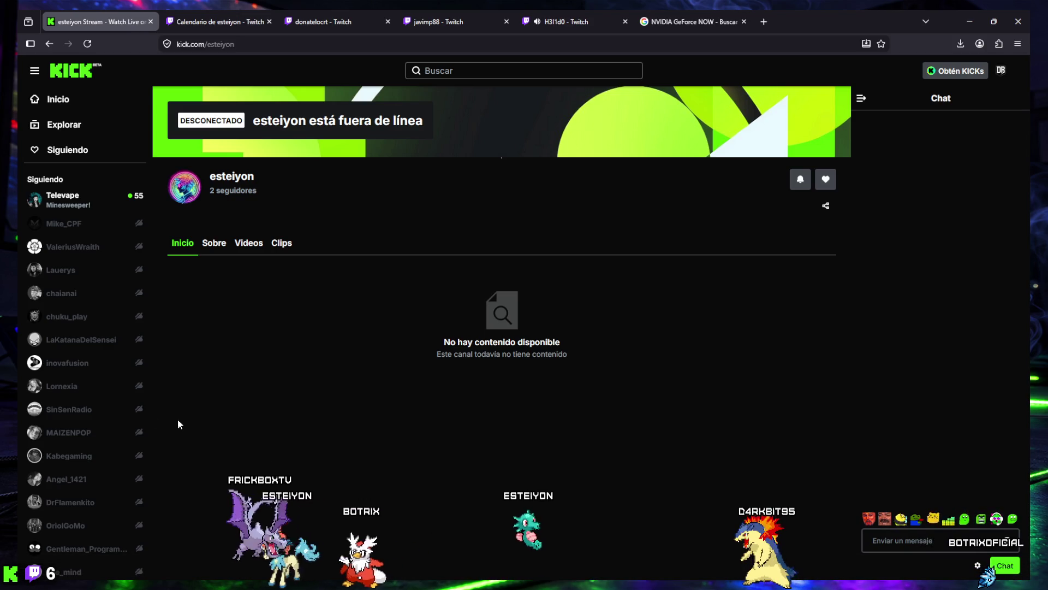
mouse_move(571, 583)
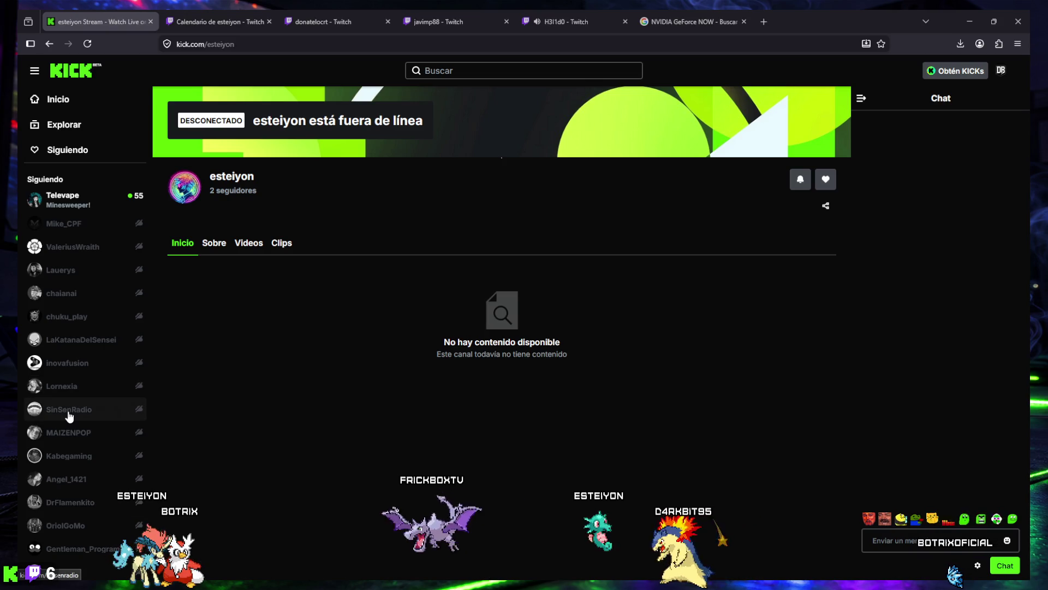
scroll(74, 416, down, 2)
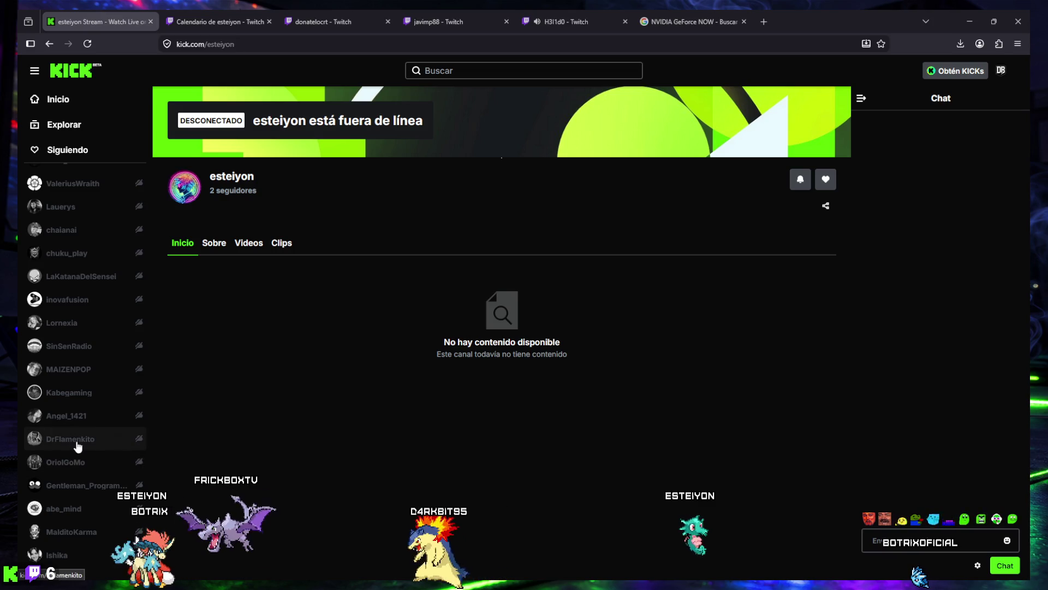
scroll(77, 445, down, 2)
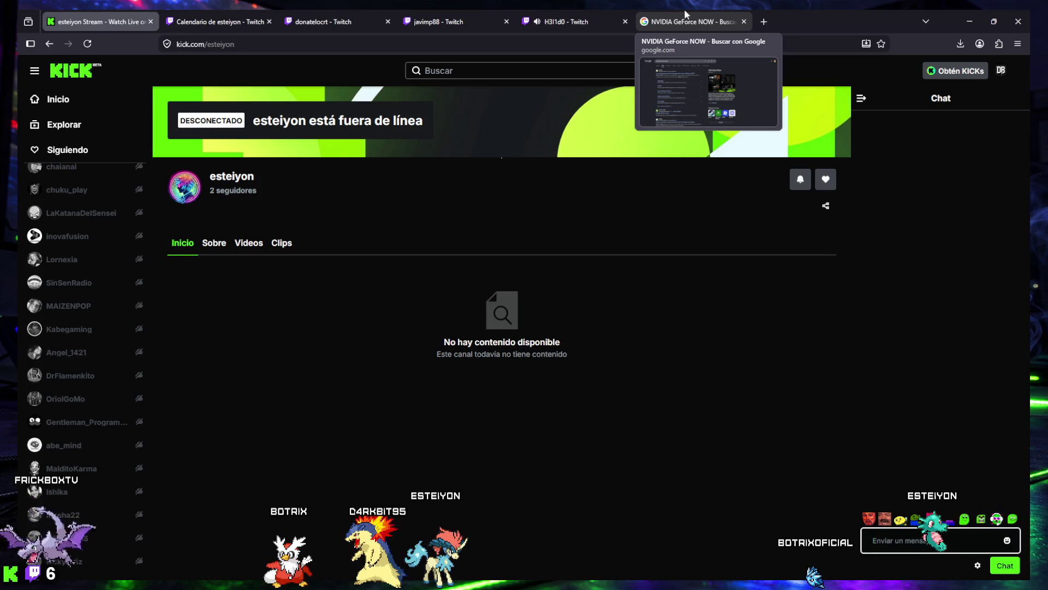
click(745, 21)
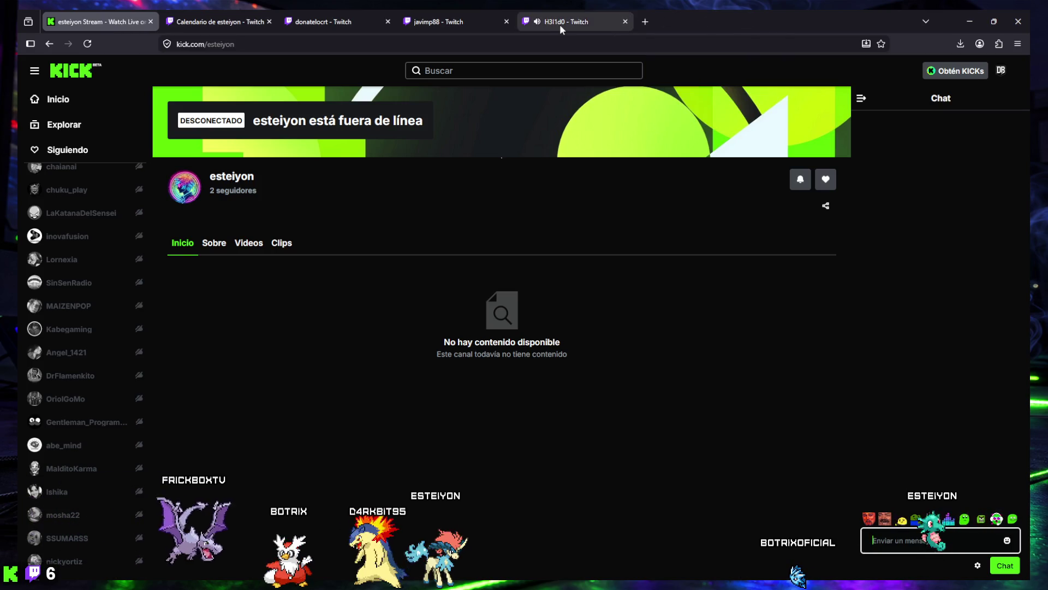
- Browse esteiyon's Siguiendo list, loading more channels twice with 'Mostrar más'
scroll(77, 358, up, 3)
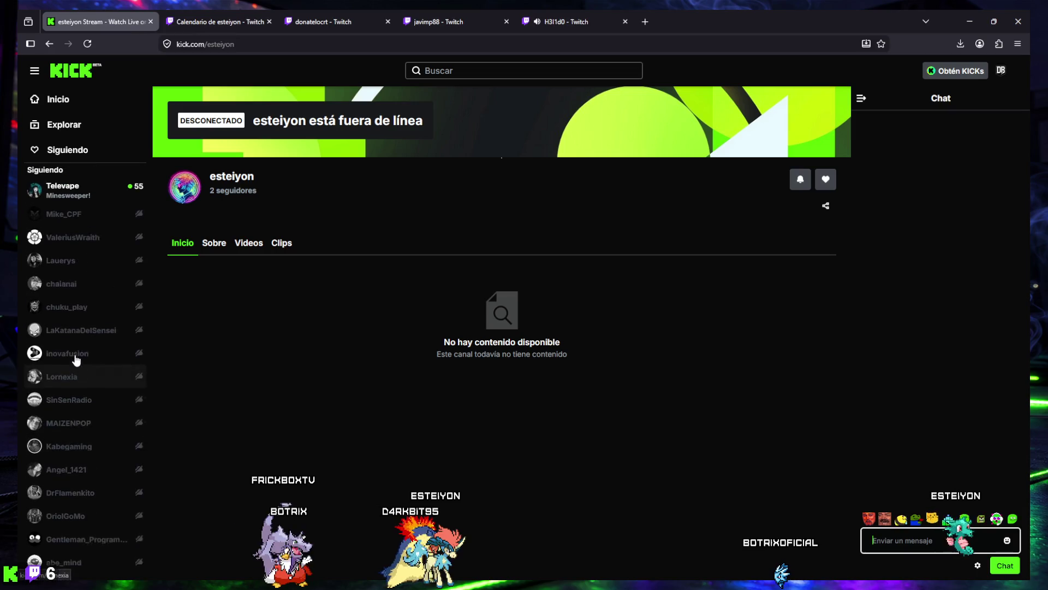
scroll(82, 300, down, 5)
scroll(85, 359, down, 5)
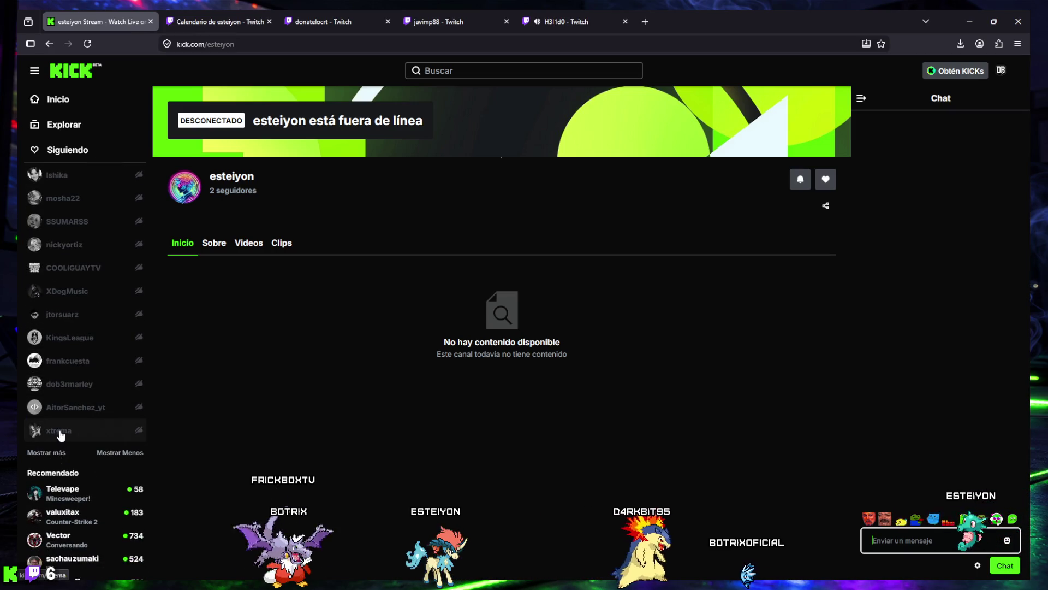
scroll(82, 399, up, 1)
scroll(86, 391, up, 3)
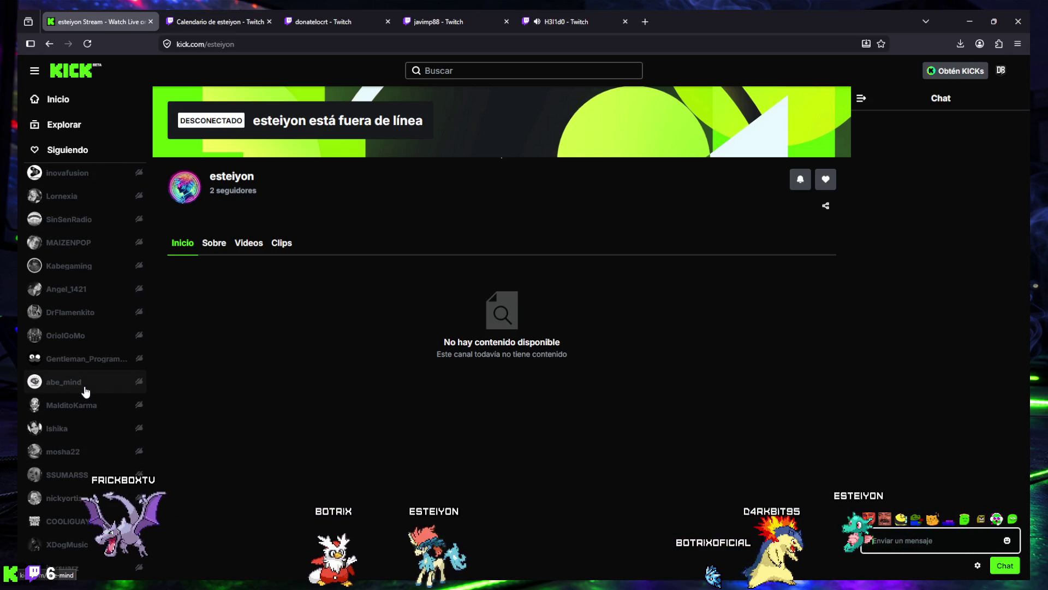
scroll(82, 377, up, 3)
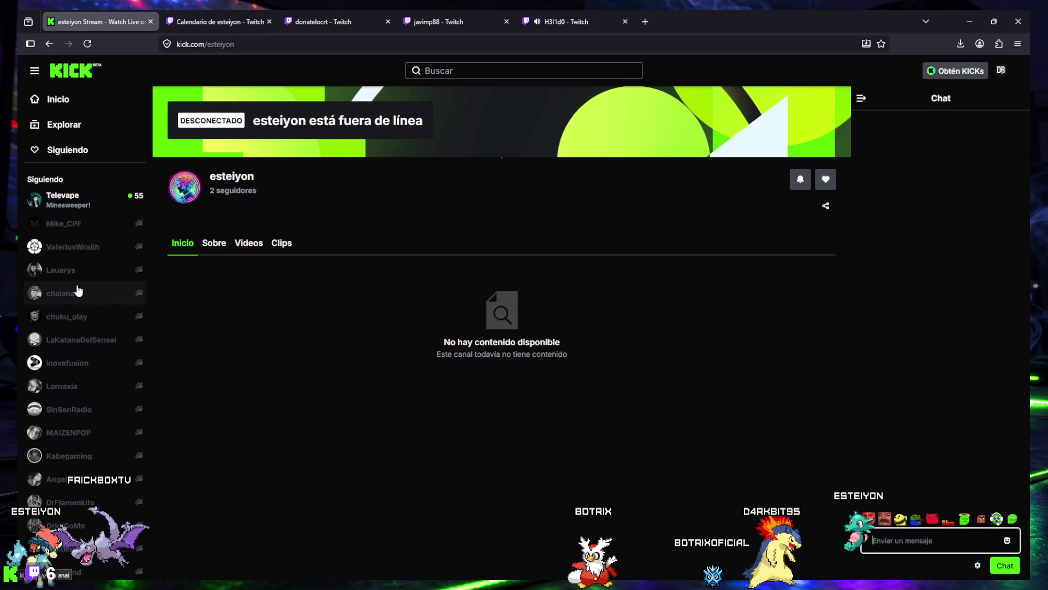
scroll(79, 293, down, 5)
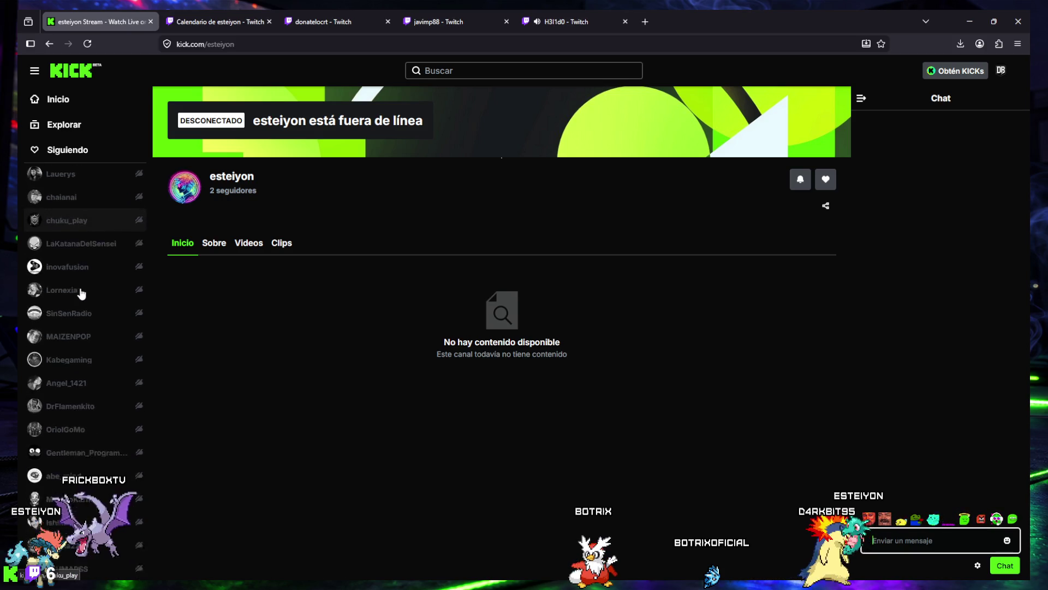
scroll(73, 283, down, 6)
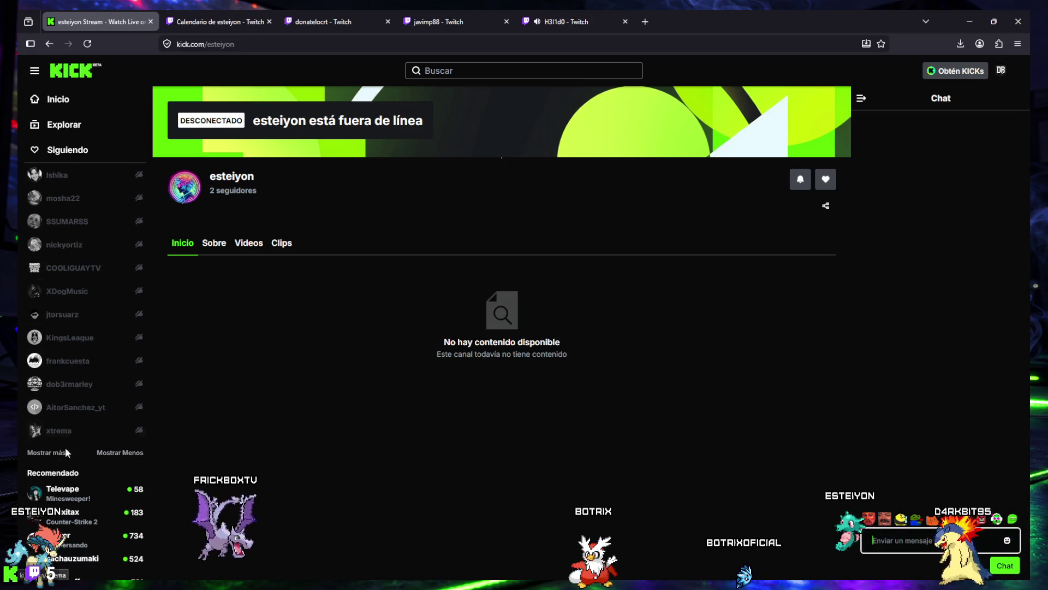
click(66, 449)
scroll(77, 426, down, 2)
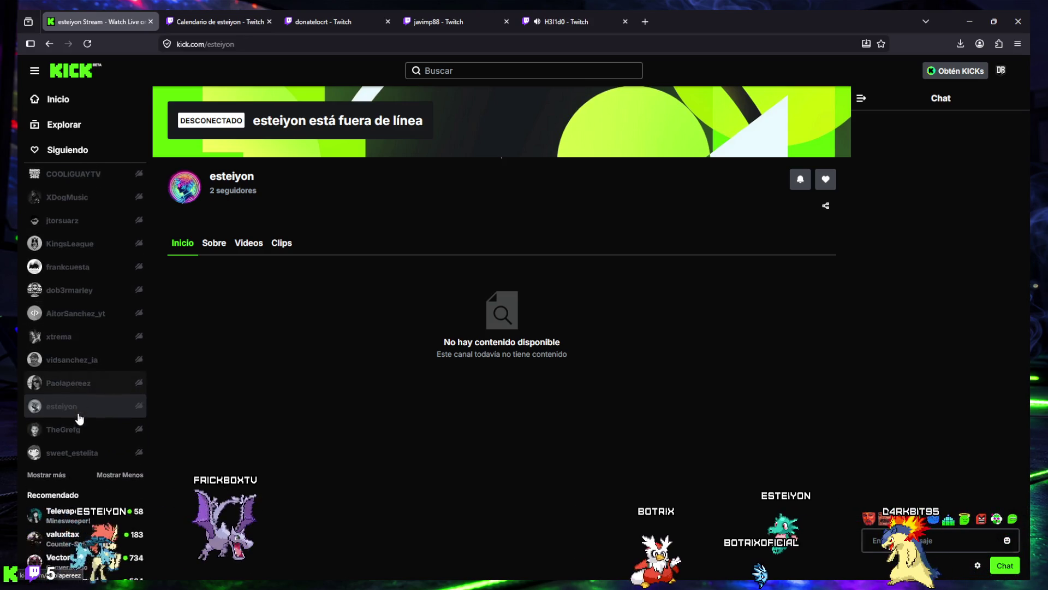
scroll(80, 418, down, 1)
click(59, 441)
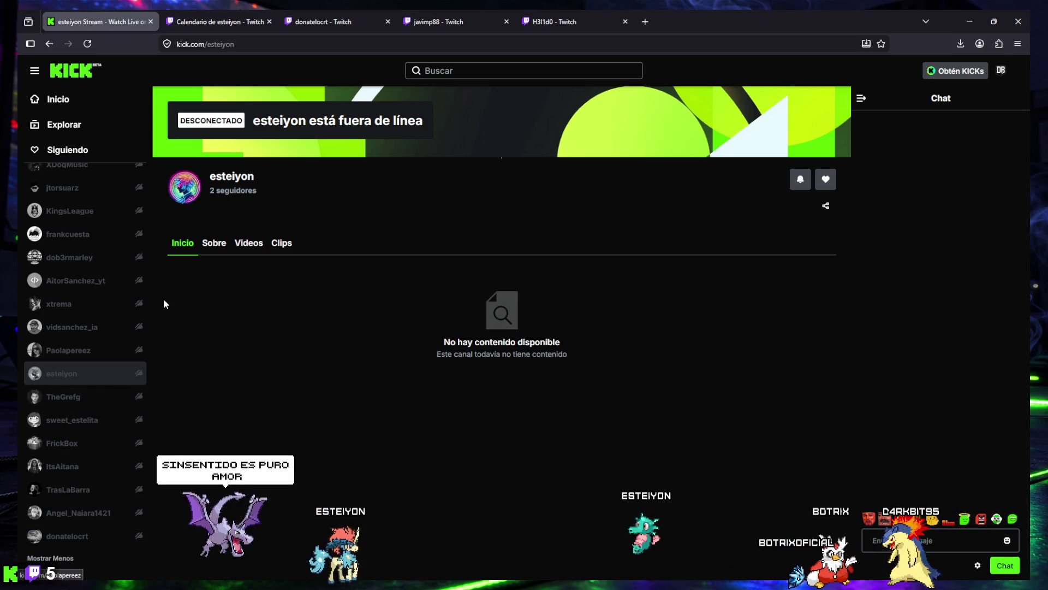
scroll(104, 394, up, 10)
scroll(104, 393, up, 3)
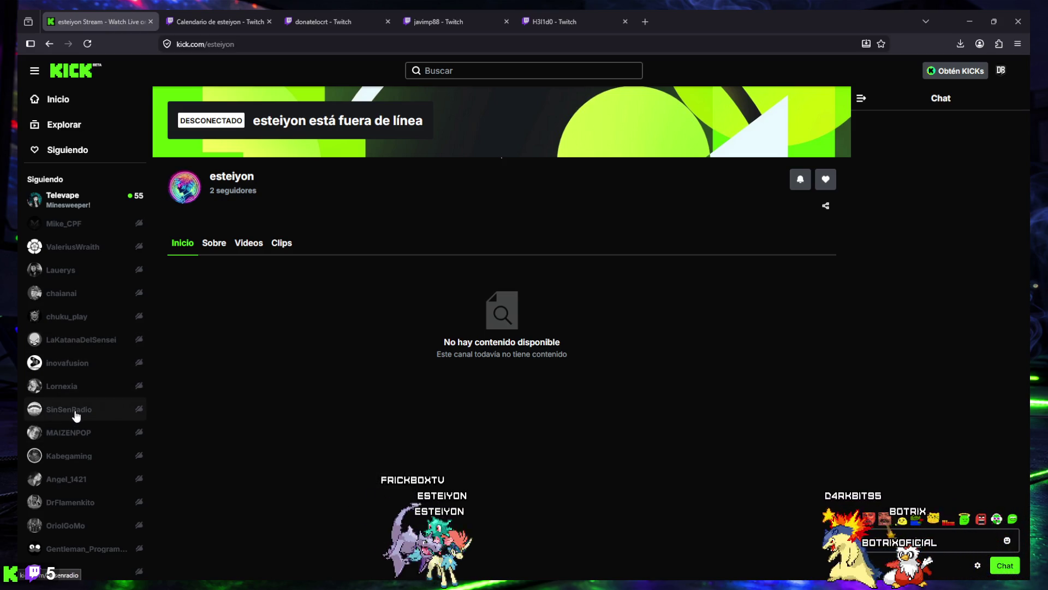
- Switch to esteiyon's Twitch schedule tab and focus the channel search box
click(206, 20)
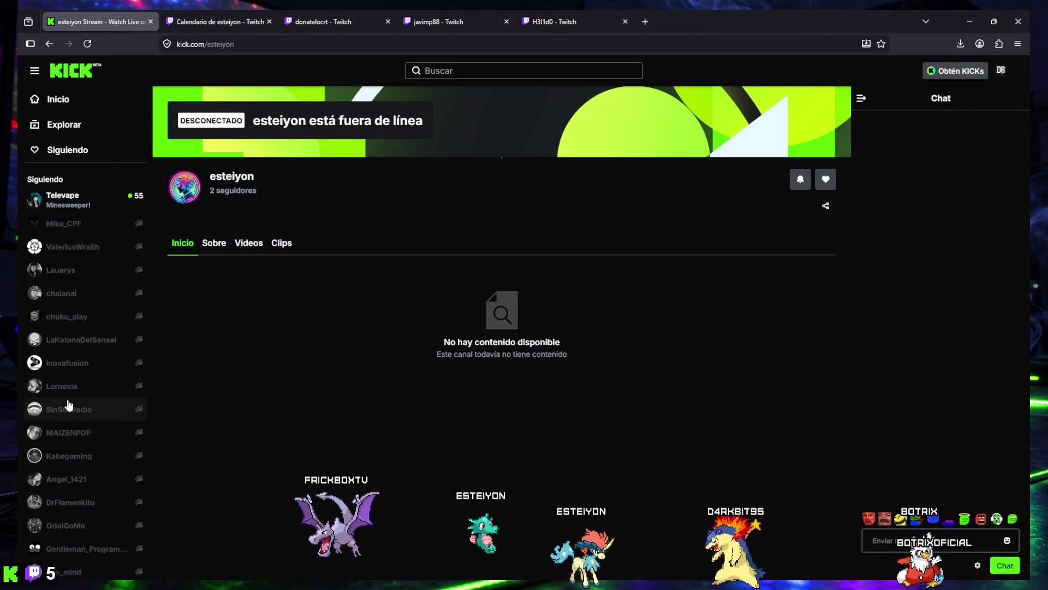
click(238, 24)
click(427, 76)
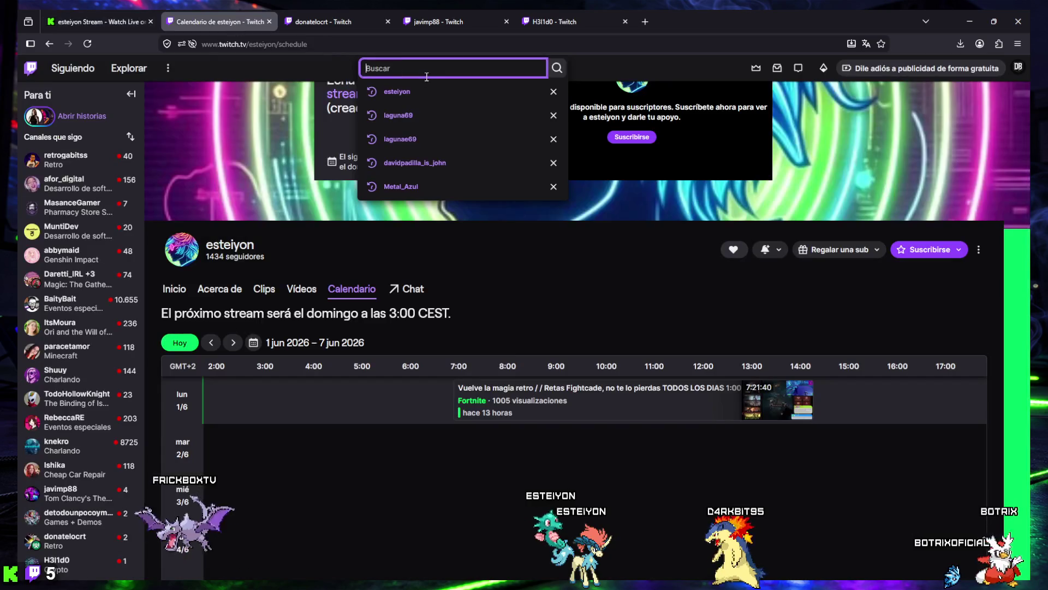
- Search Twitch for 'sinsenradio' and open the SinSenRadio channel in a new tab
text(sinse)
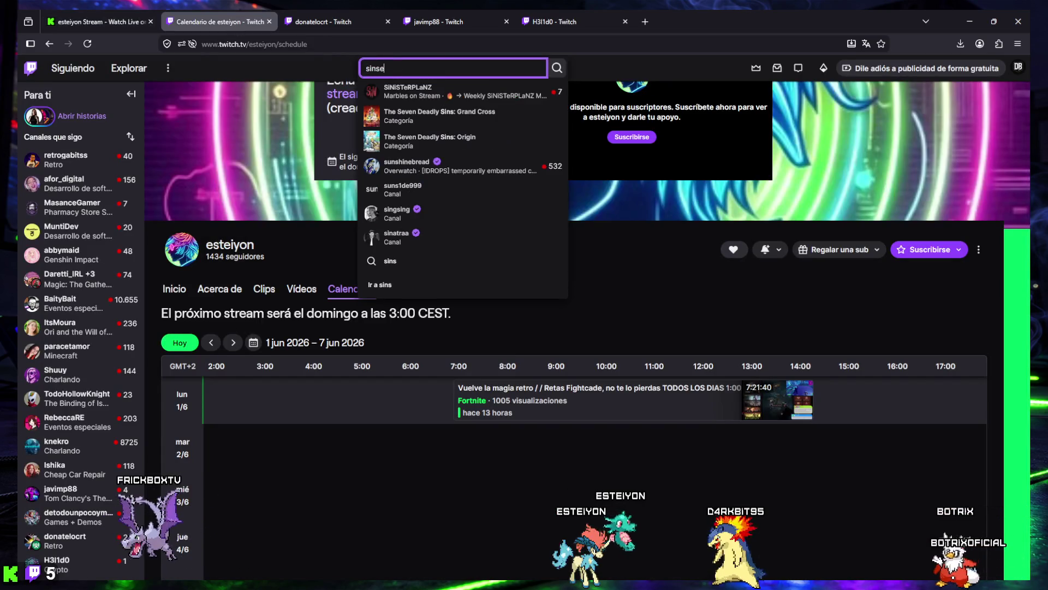
text(nradio)
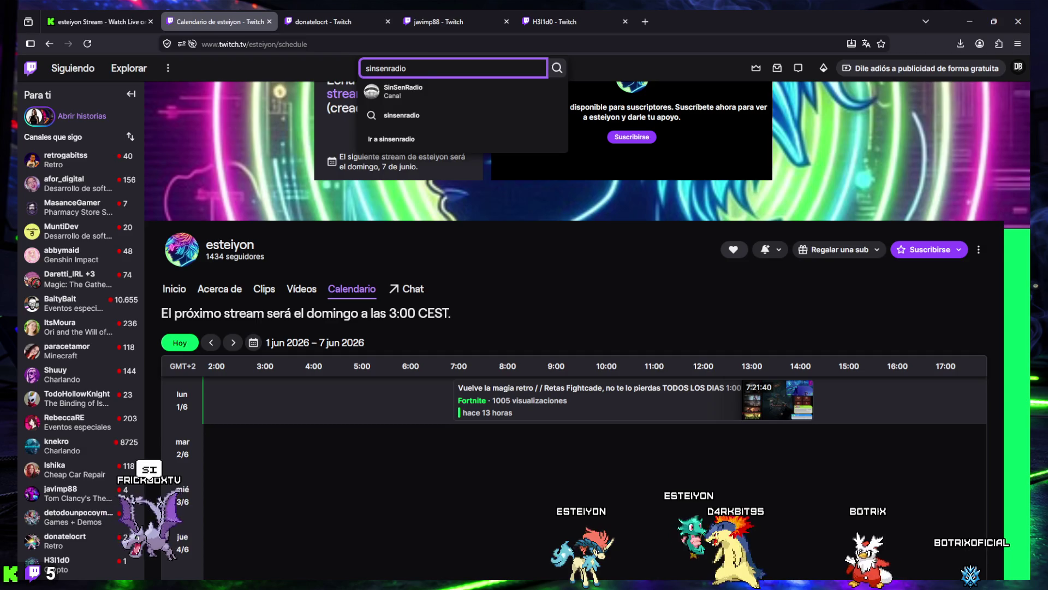
middle_click(394, 91)
click(328, 22)
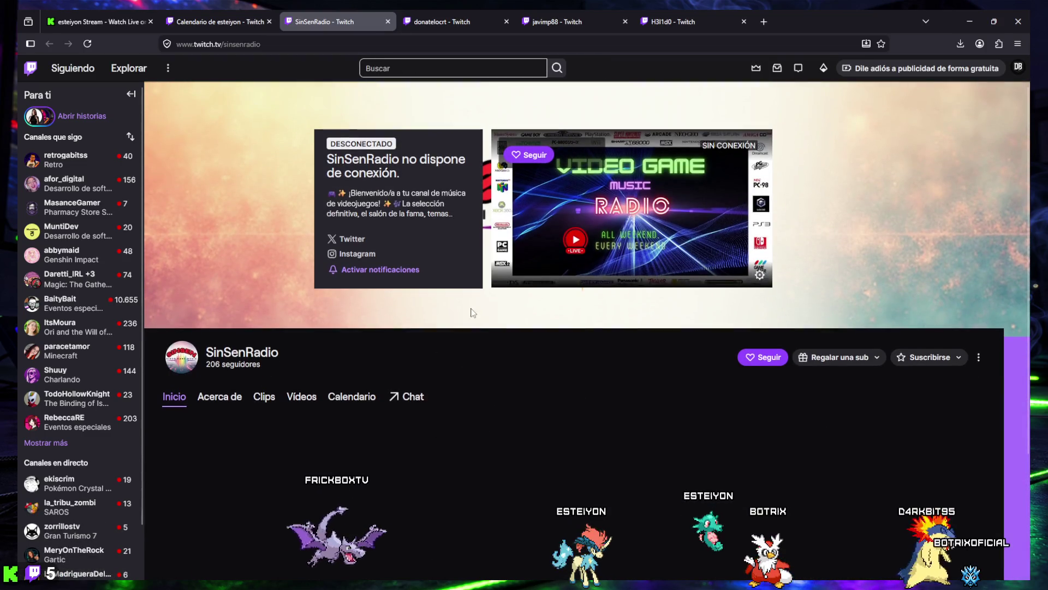
- Follow SinSenRadio and expand the followed-channels list to show every channel
click(759, 356)
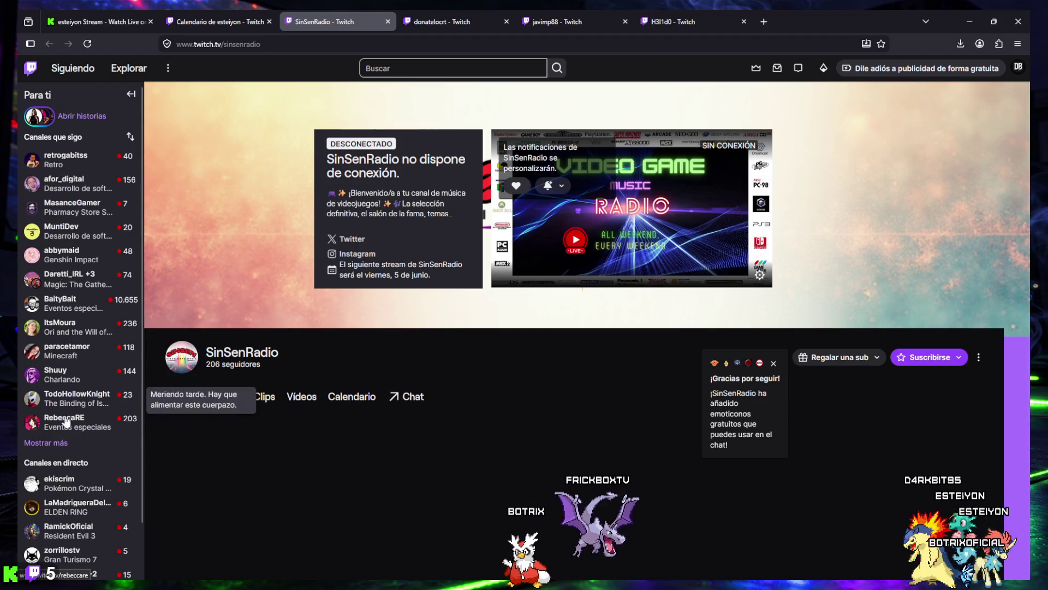
click(46, 442)
scroll(70, 428, down, 3)
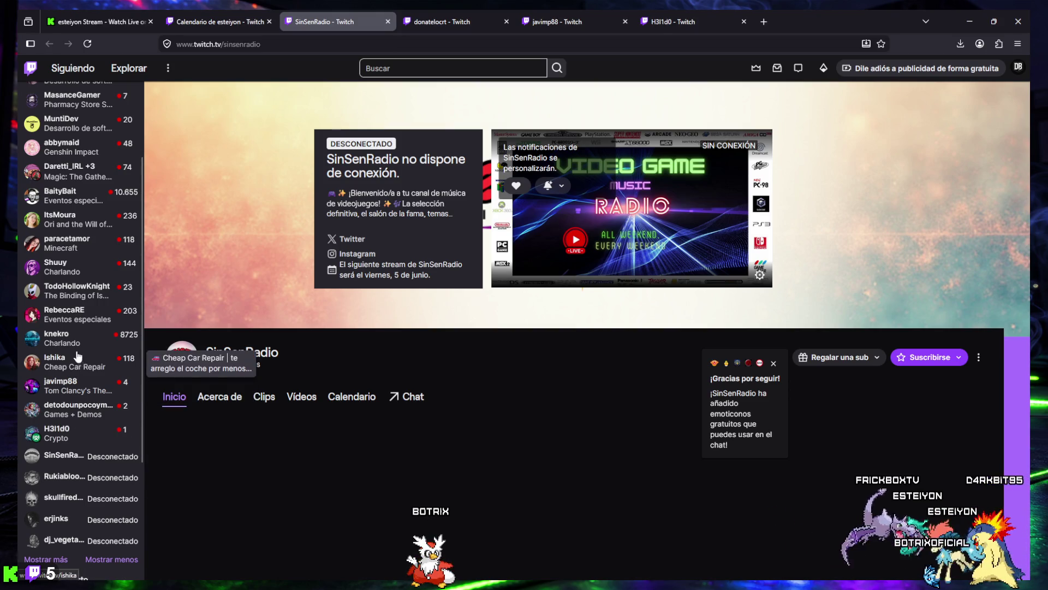
scroll(71, 360, up, 3)
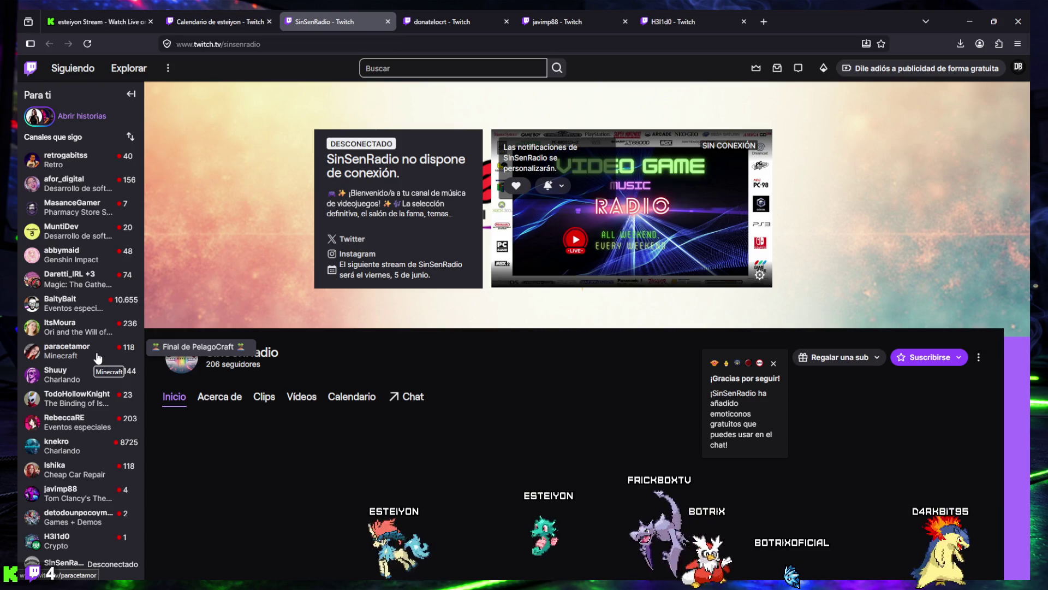
- Scroll through the full followed list, then switch to javimp88's live stream
scroll(91, 416, down, 2)
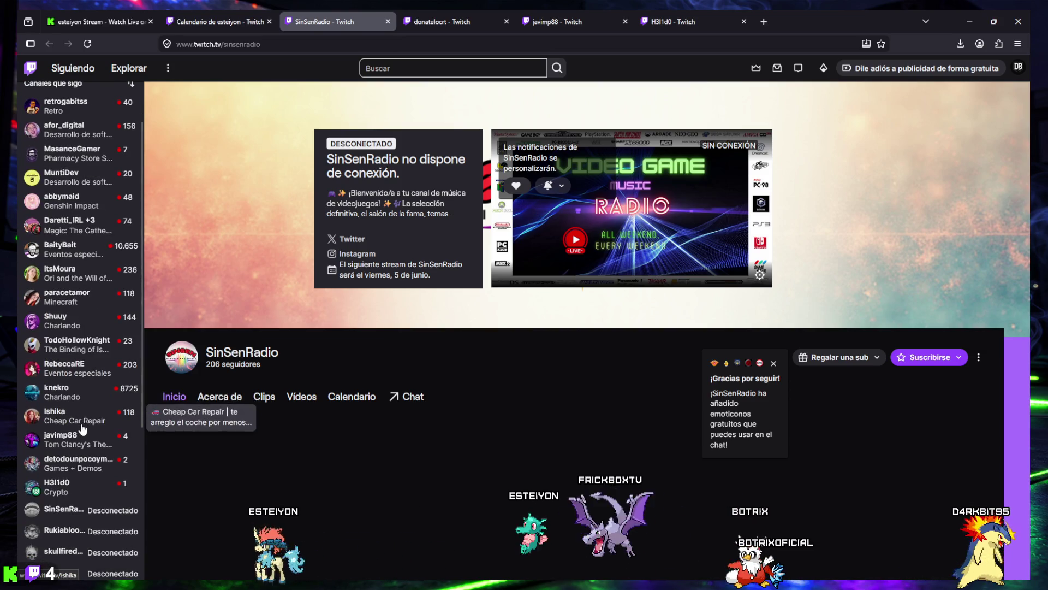
scroll(76, 452, down, 2)
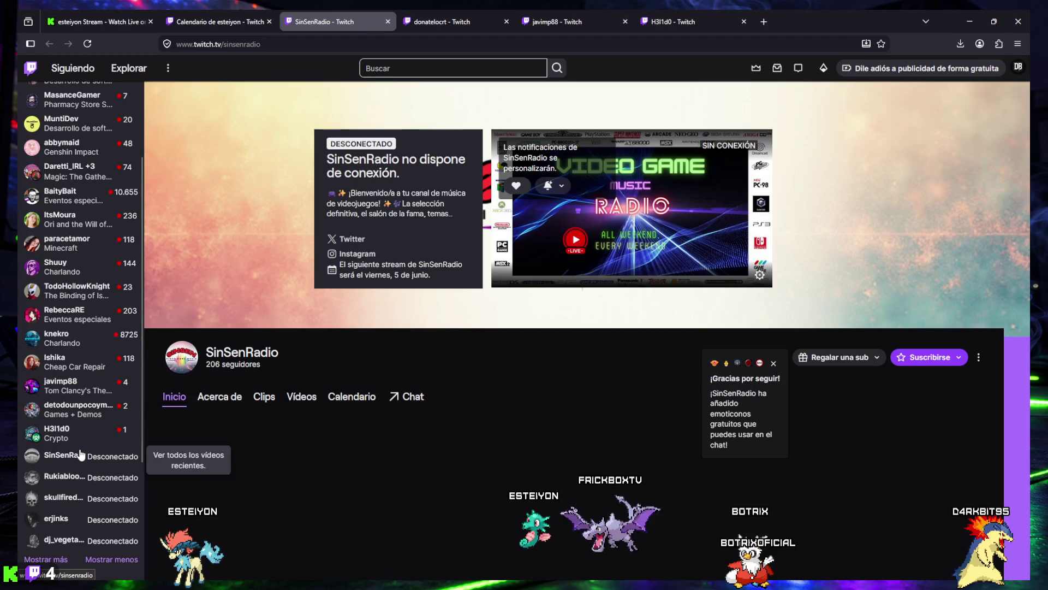
scroll(80, 448, up, 2)
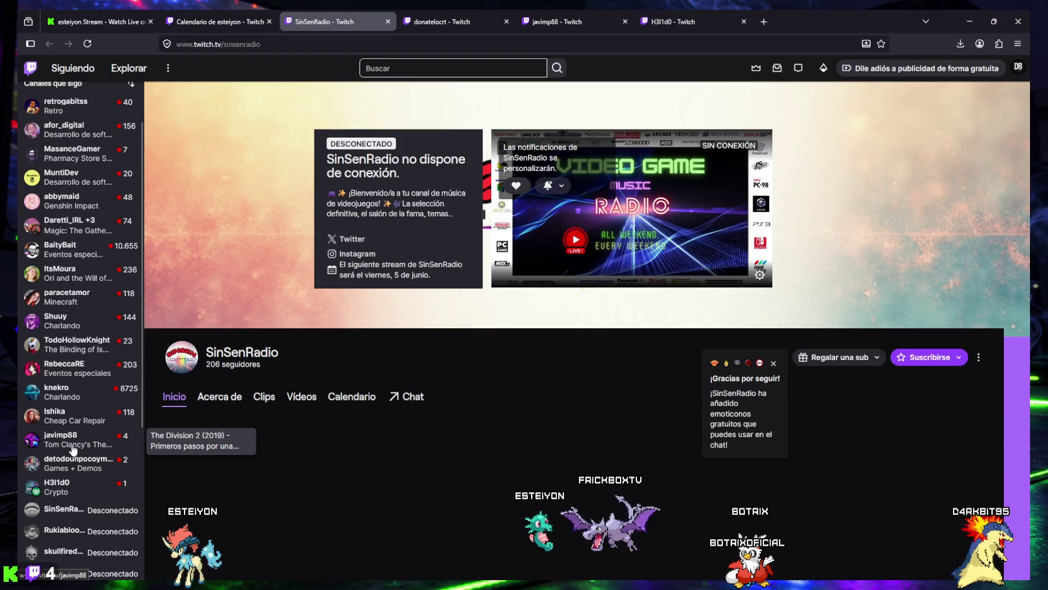
scroll(73, 449, up, 2)
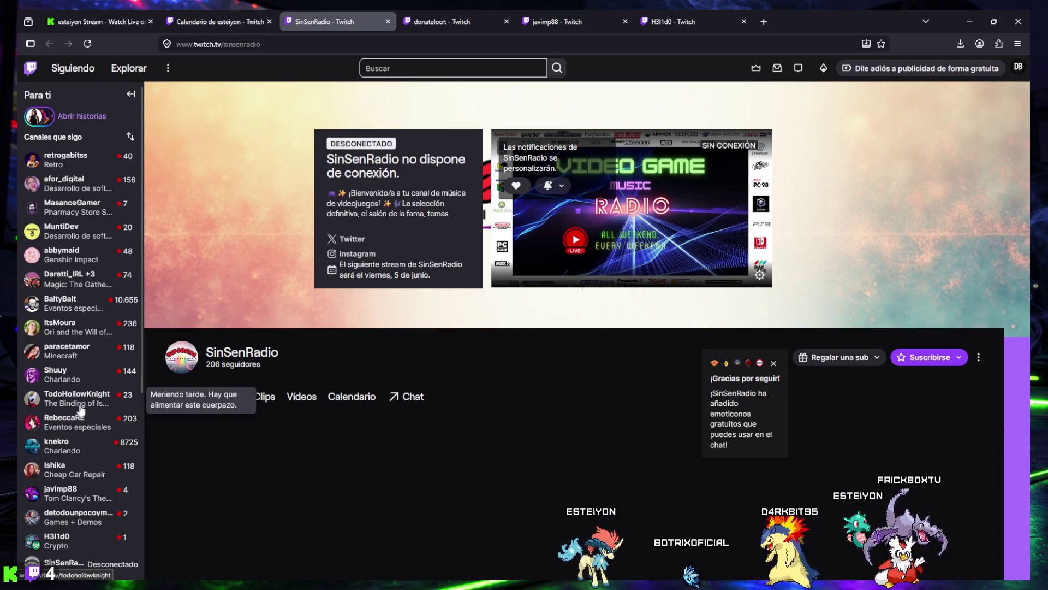
click(584, 18)
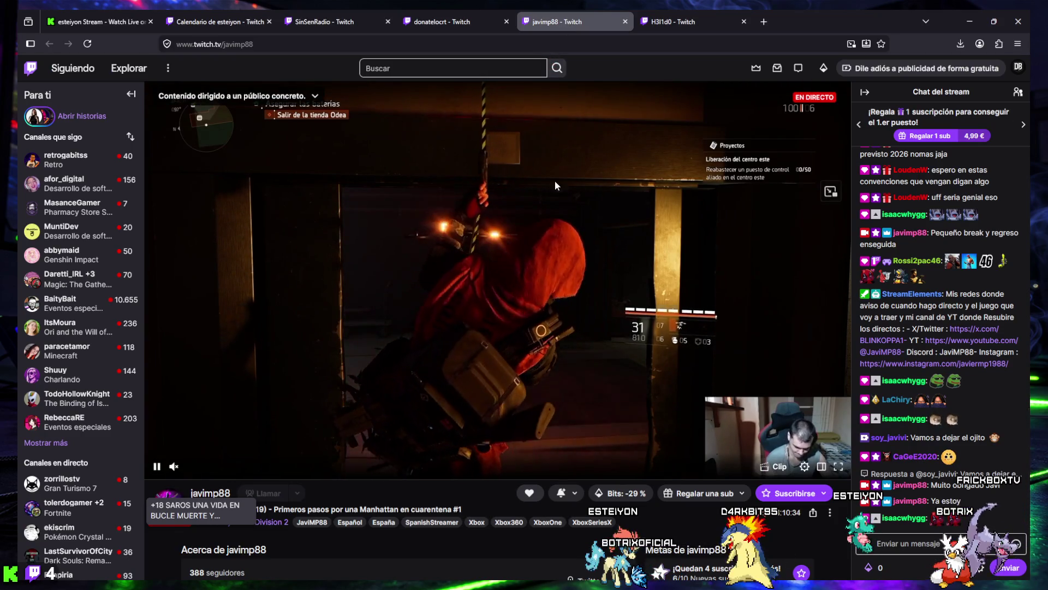
- Switch to donatelocrt's Retro stream, click into and out of its chat box
mouse_move(458, 15)
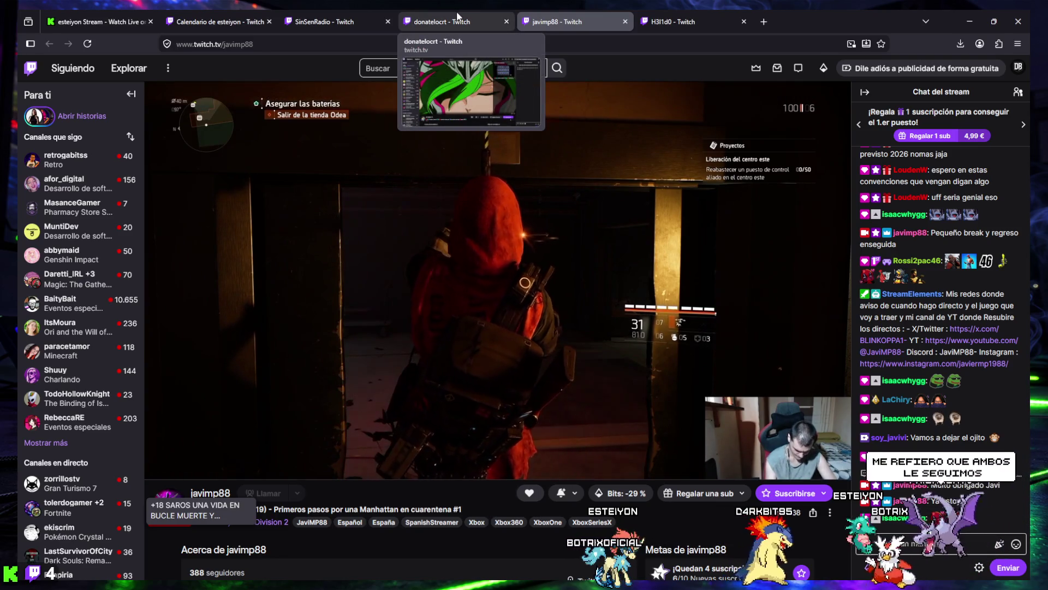
click(415, 20)
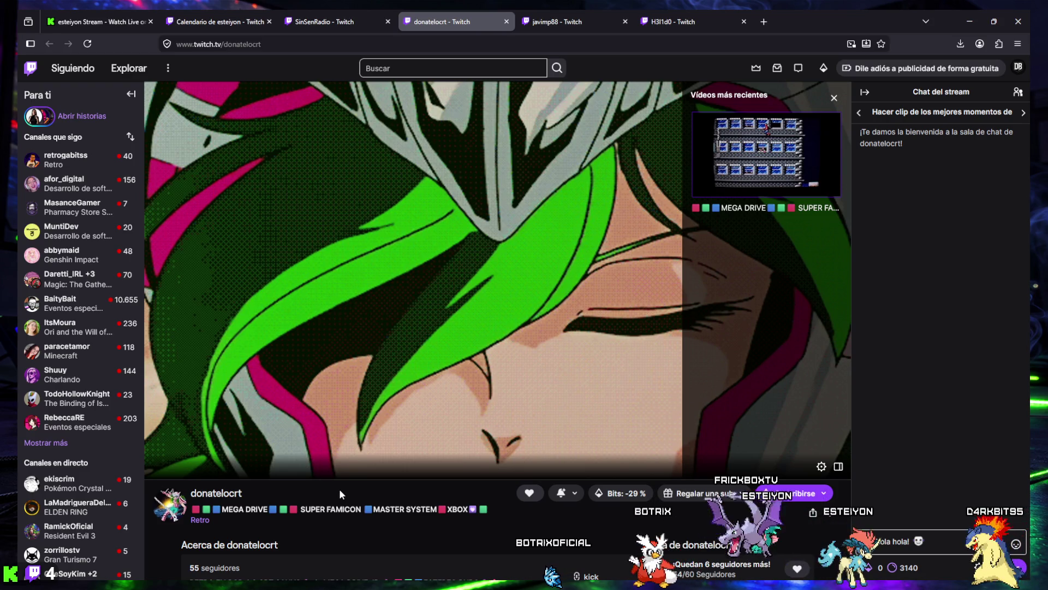
scroll(329, 506, down, 2)
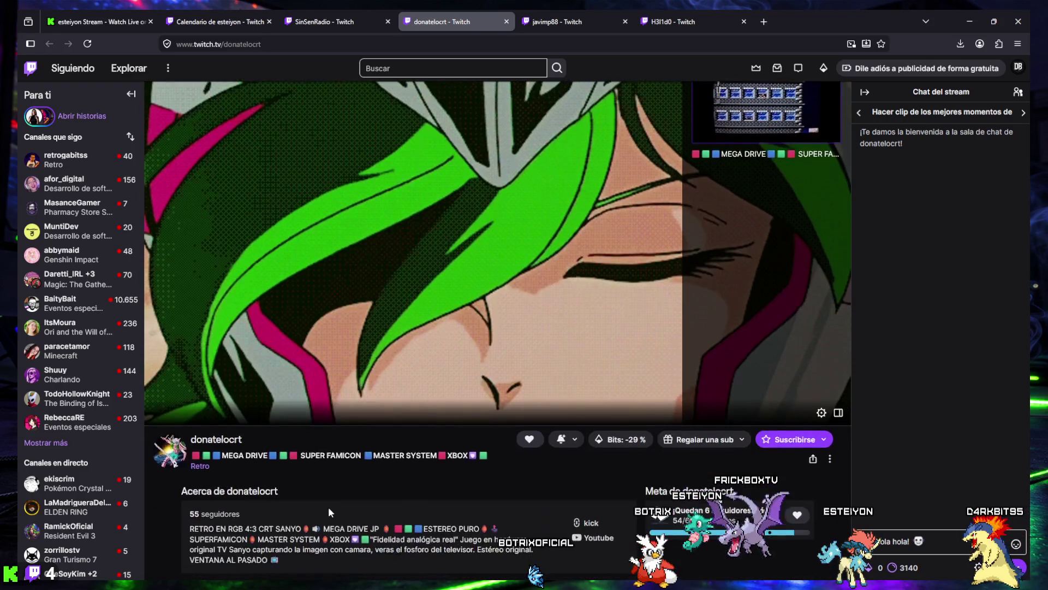
scroll(696, 523, up, 2)
click(935, 532)
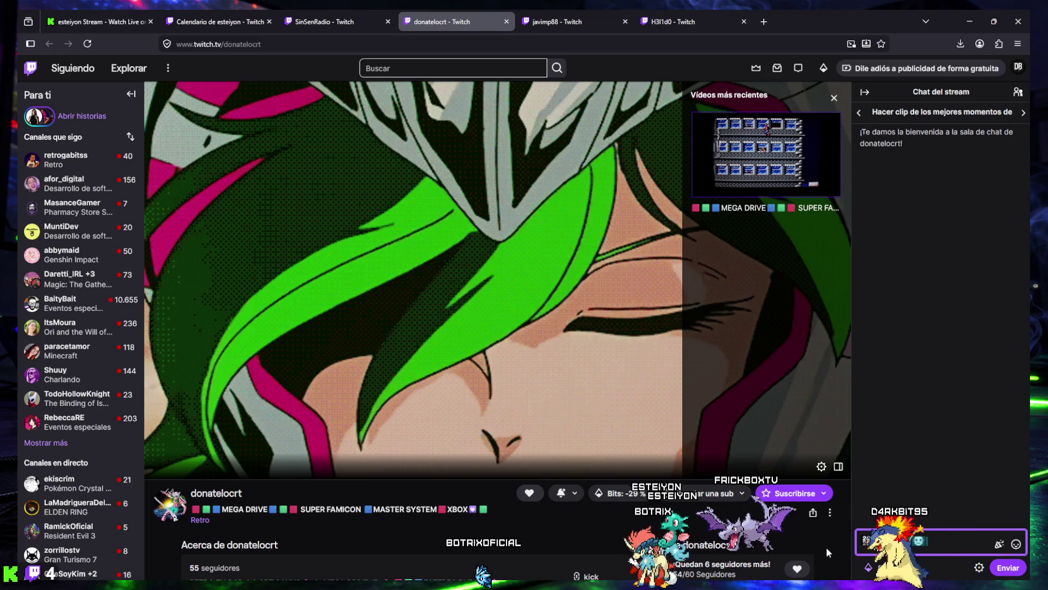
click(381, 499)
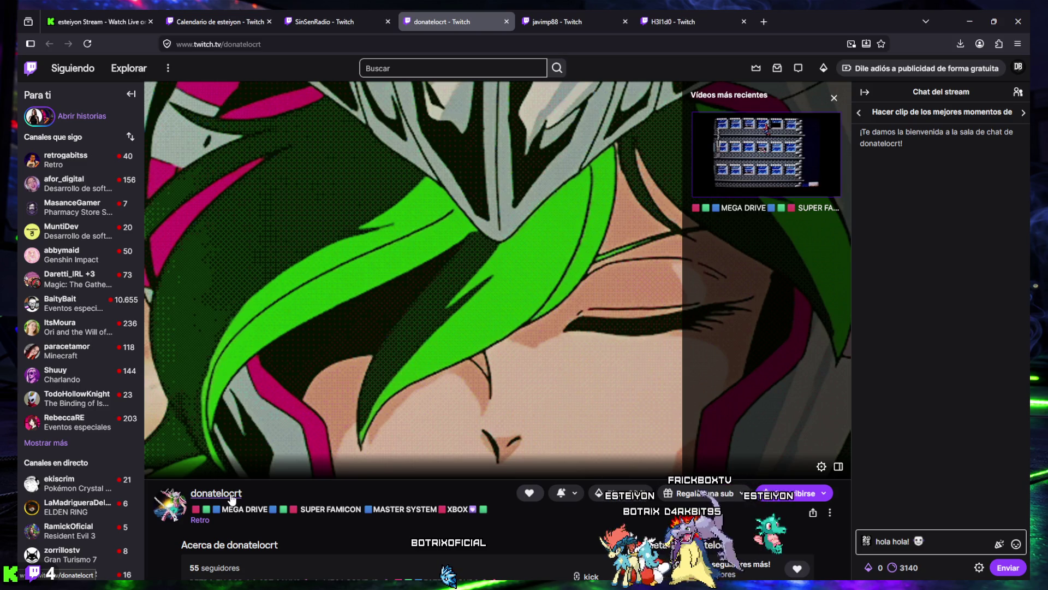
scroll(243, 496, down, 2)
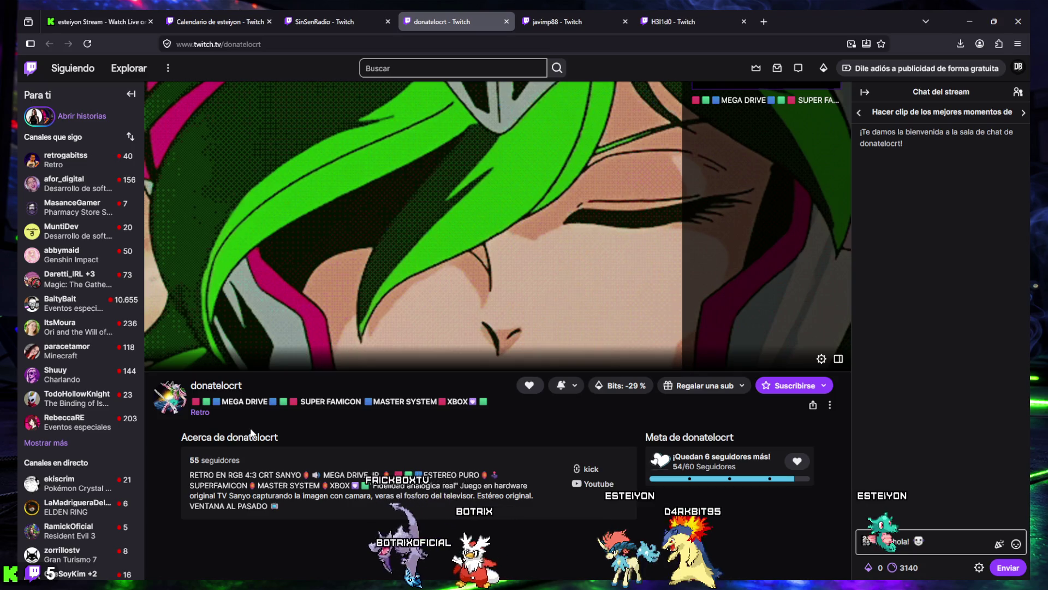
scroll(430, 421, up, 2)
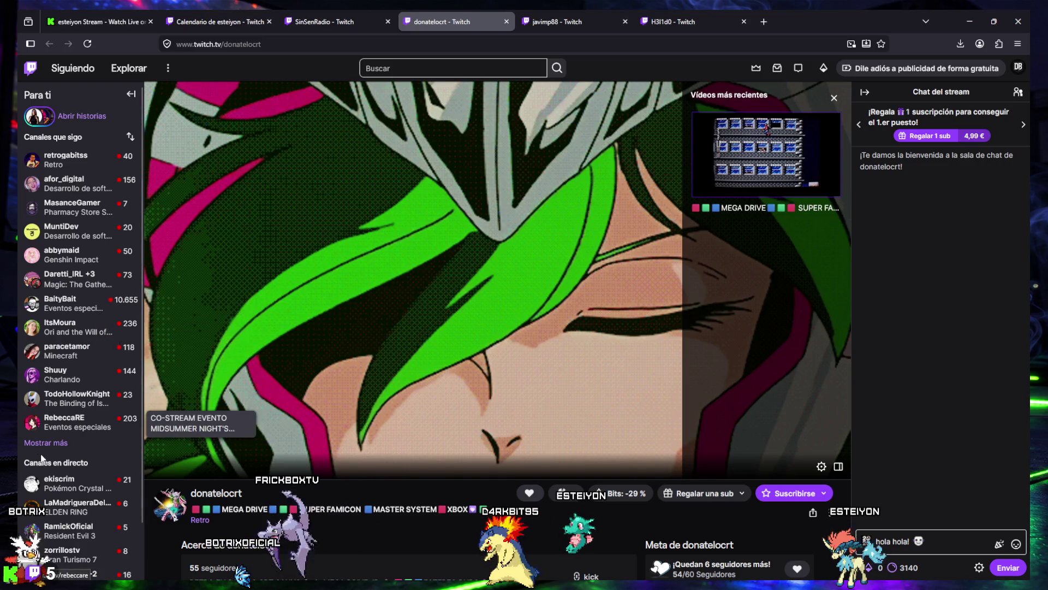
- Return to the Kick tab and go to the Kick home page
click(113, 24)
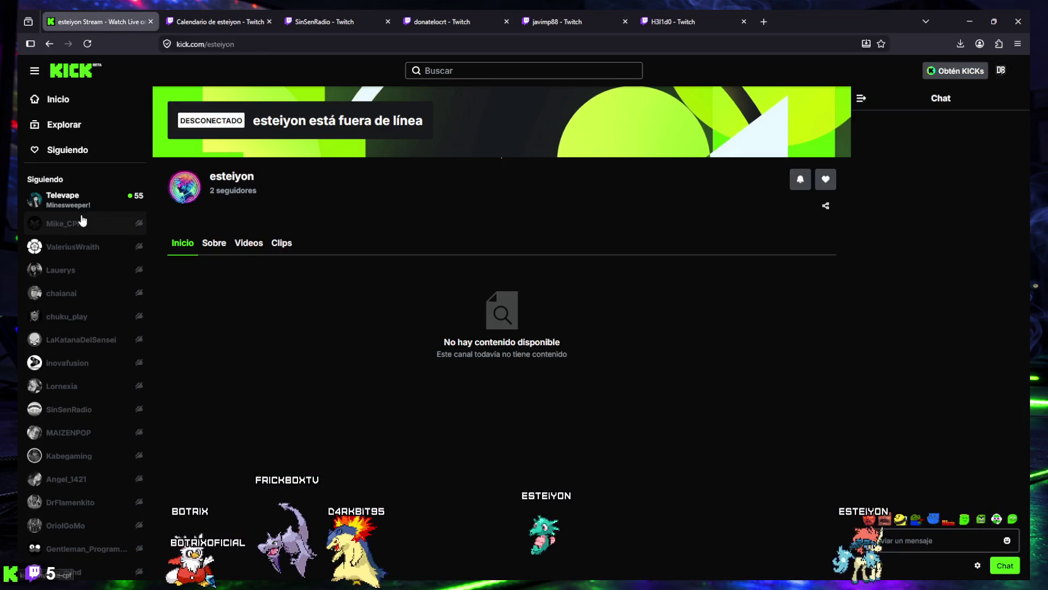
click(60, 99)
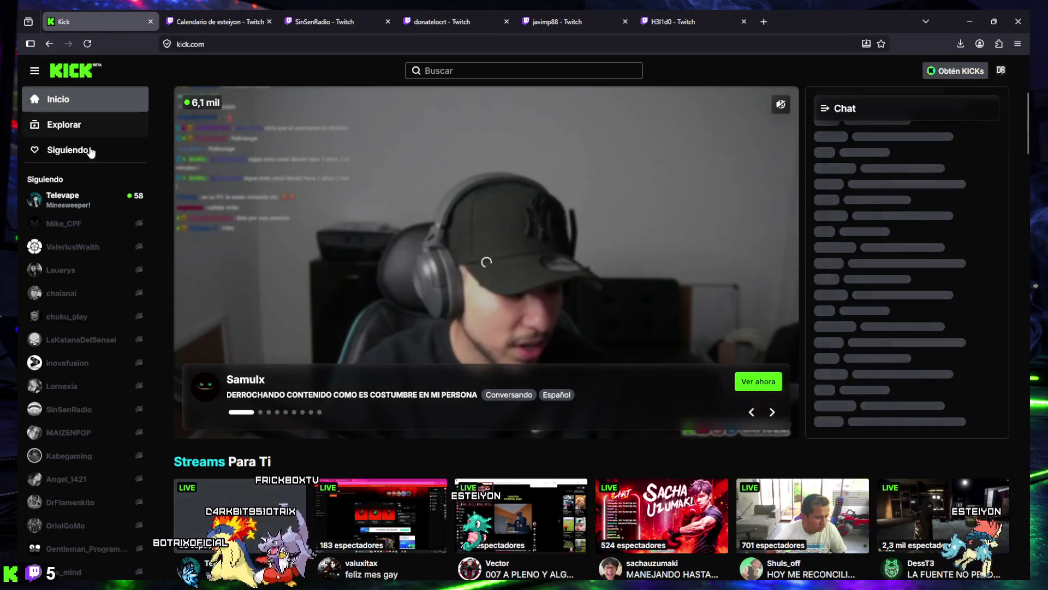
scroll(99, 241, down, 1)
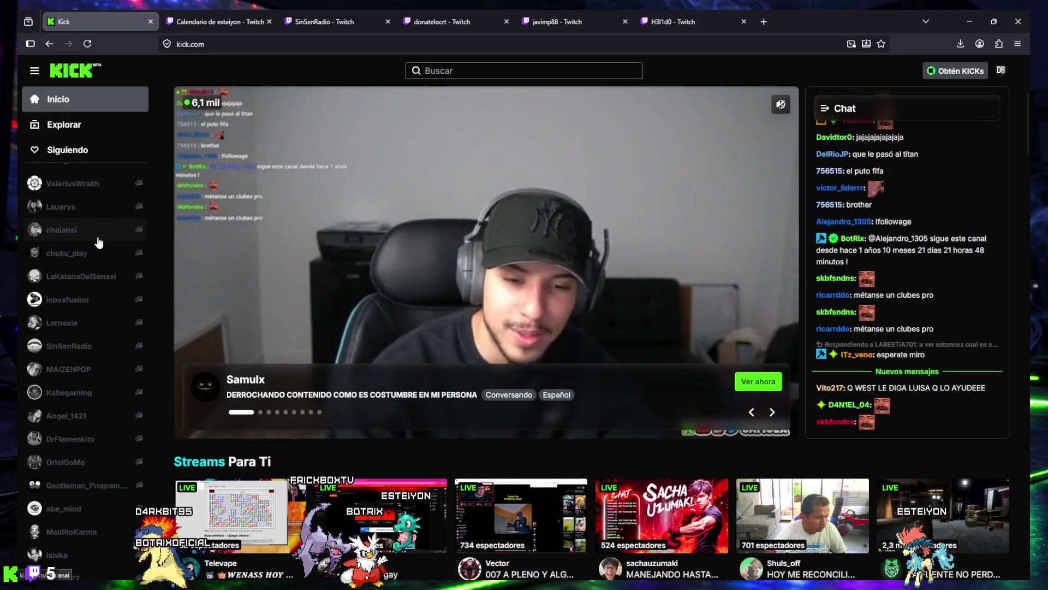
scroll(98, 241, up, 1)
- Open the creator dashboard from the account menu and go to its Publicidad page
click(1000, 71)
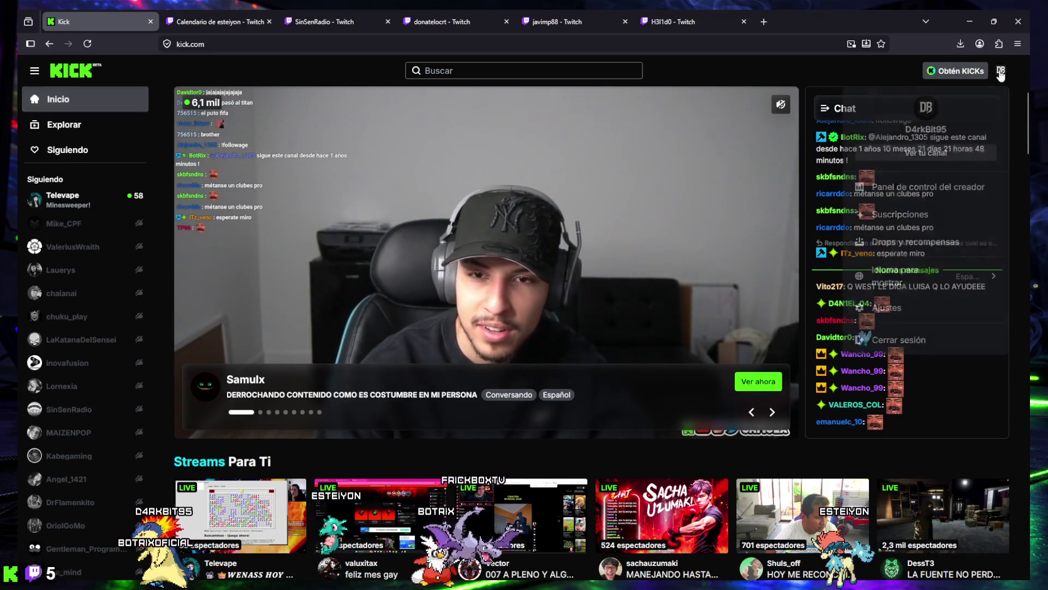
click(517, 236)
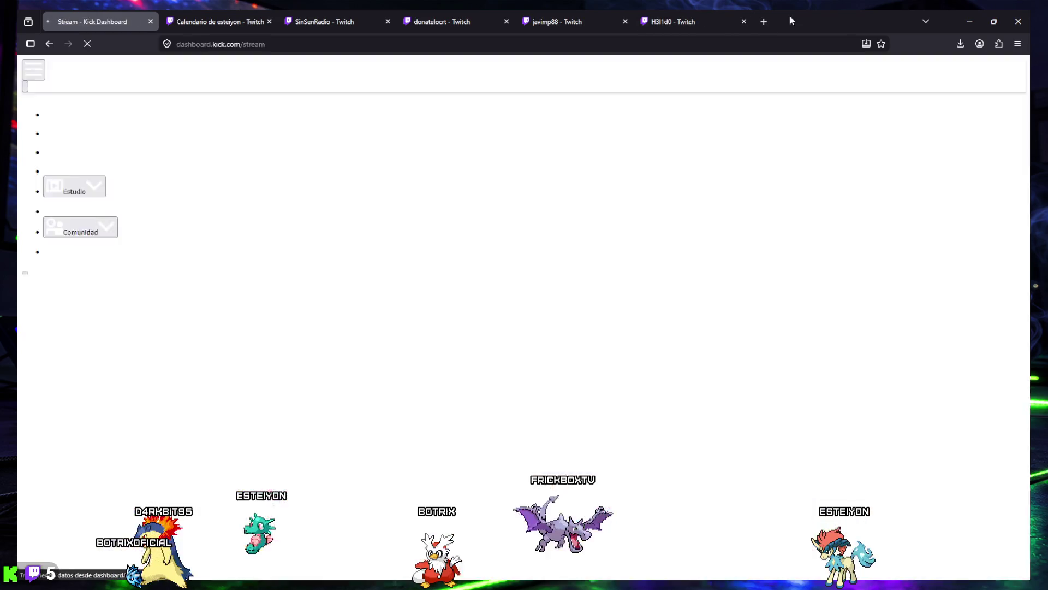
click(970, 22)
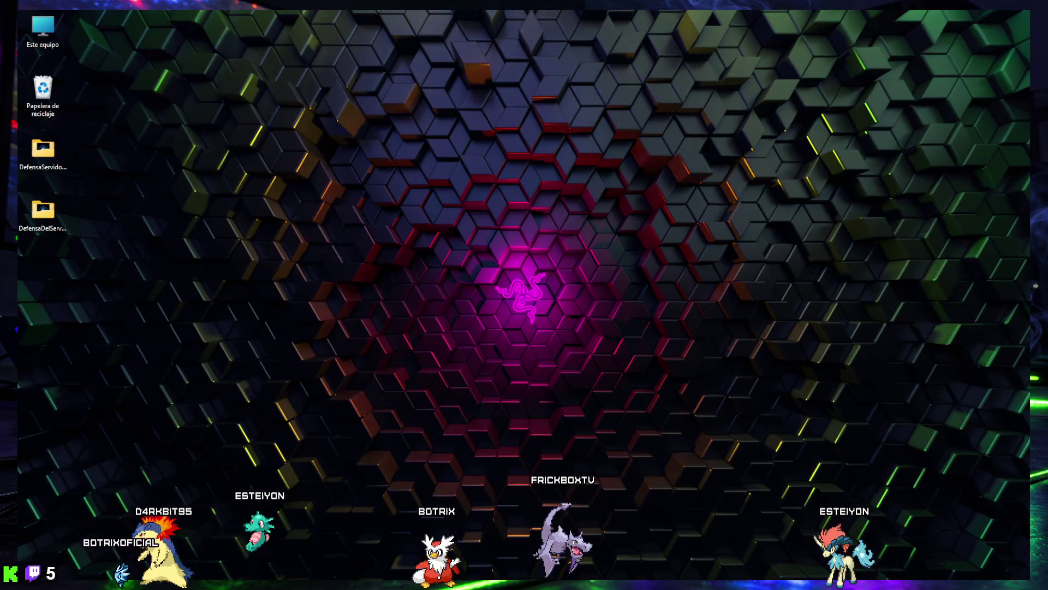
key(alt+Tab)
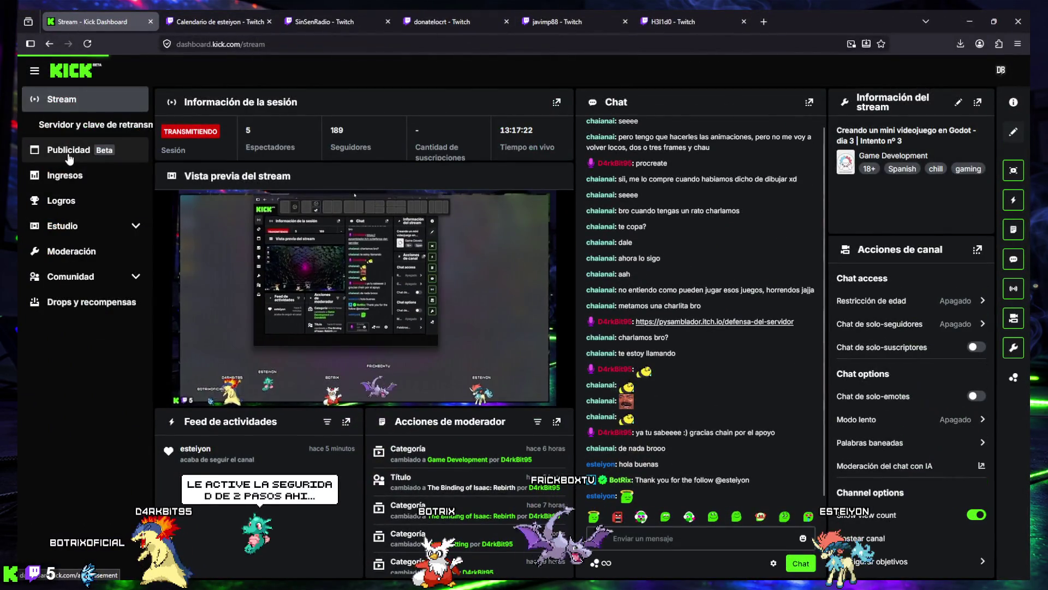
click(69, 155)
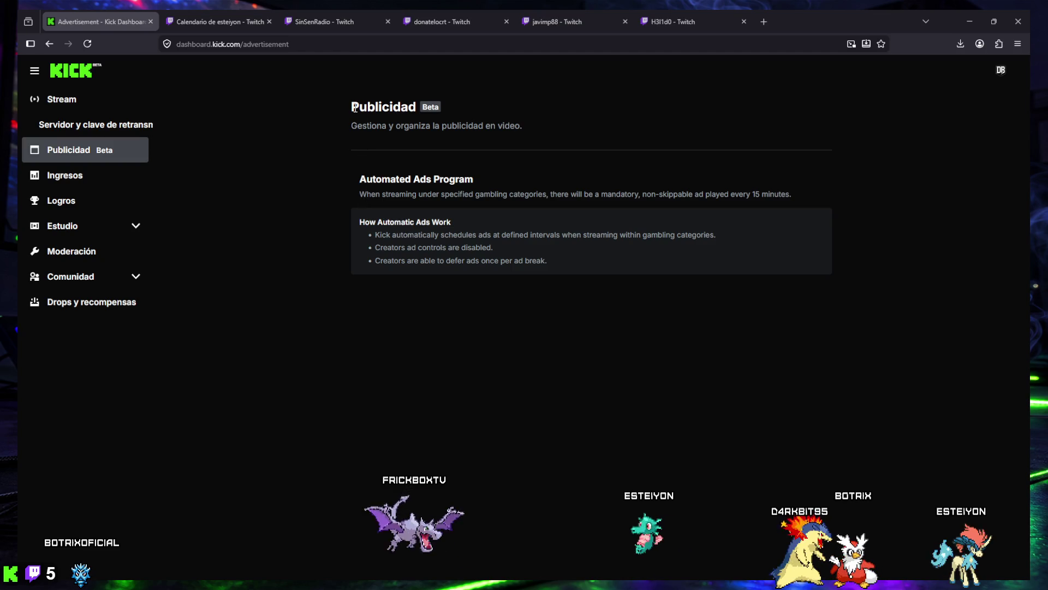
drag(354, 107, 461, 100)
click(461, 106)
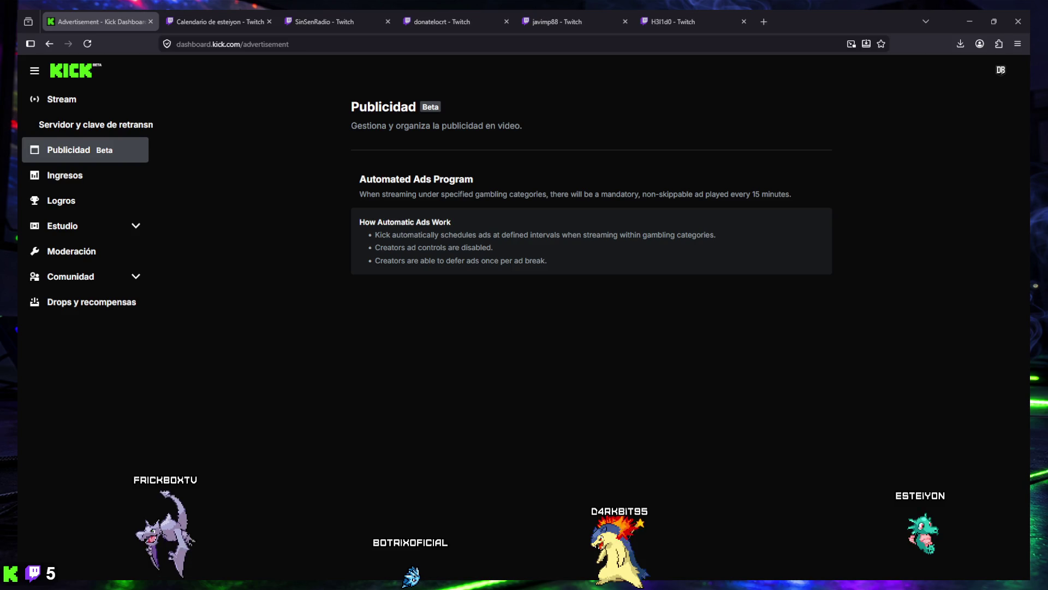
mouse_move(737, 579)
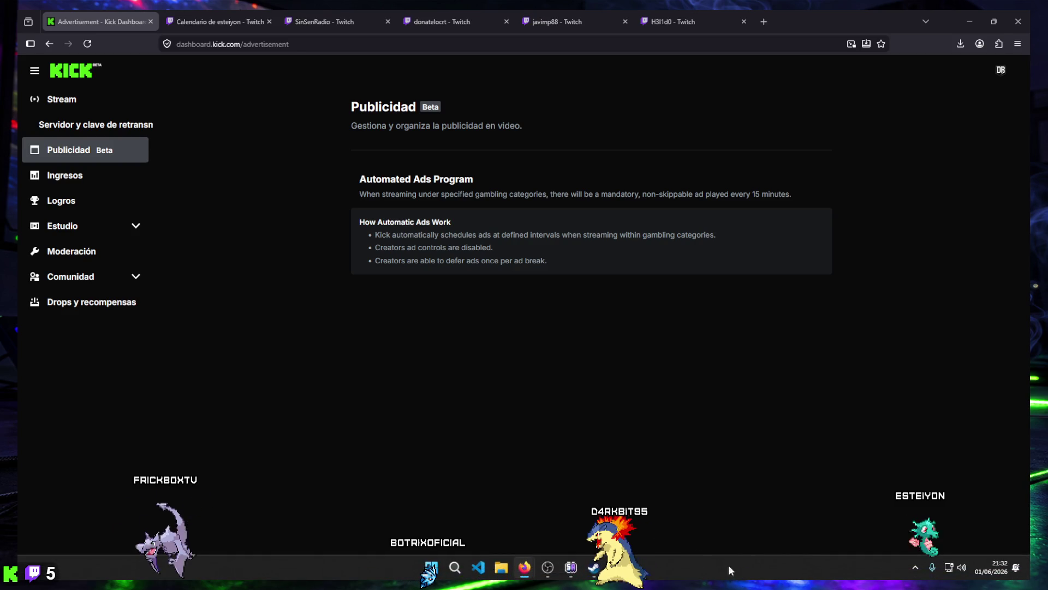
click(593, 568)
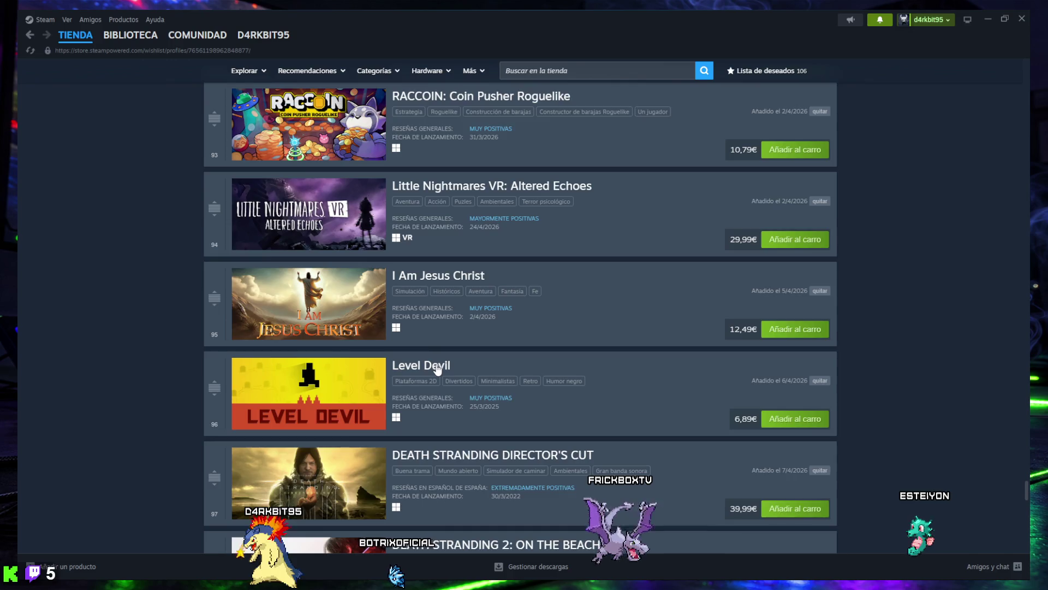
scroll(438, 370, up, 1)
scroll(437, 370, up, 1)
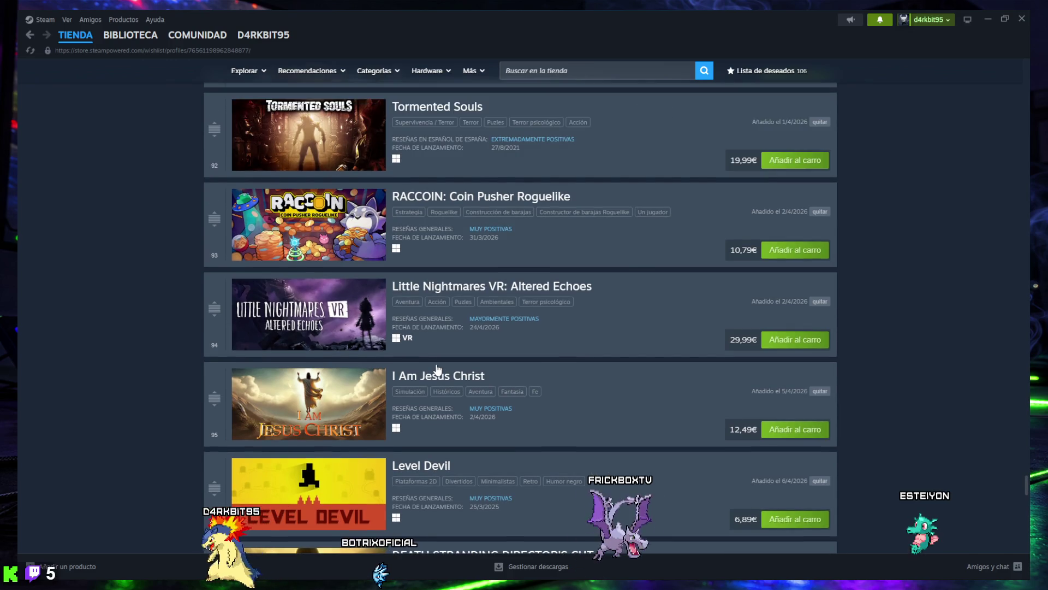
scroll(405, 349, up, 2)
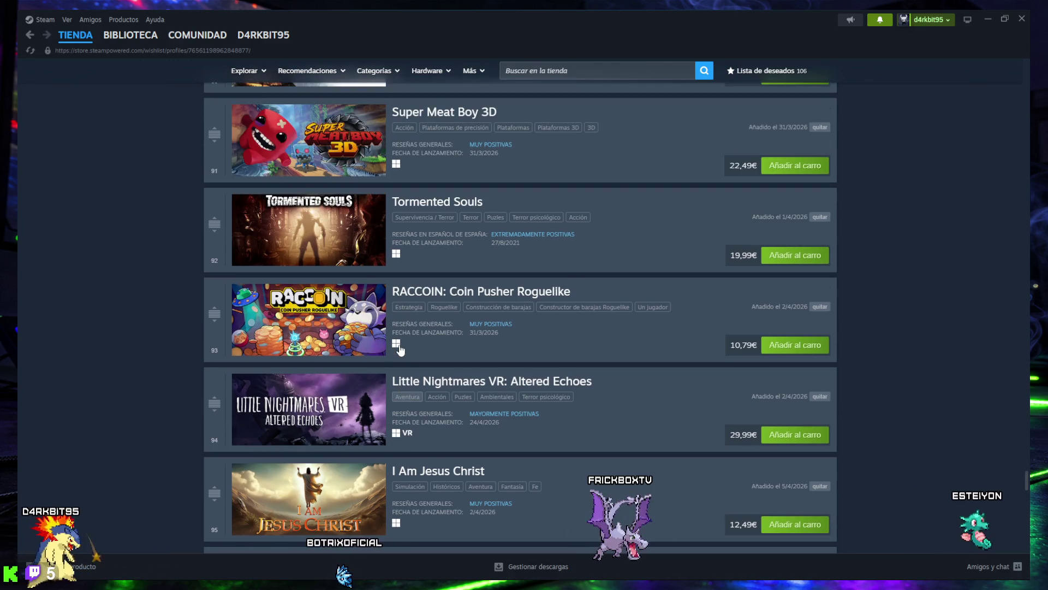
scroll(400, 350, up, 1)
scroll(400, 350, up, 6)
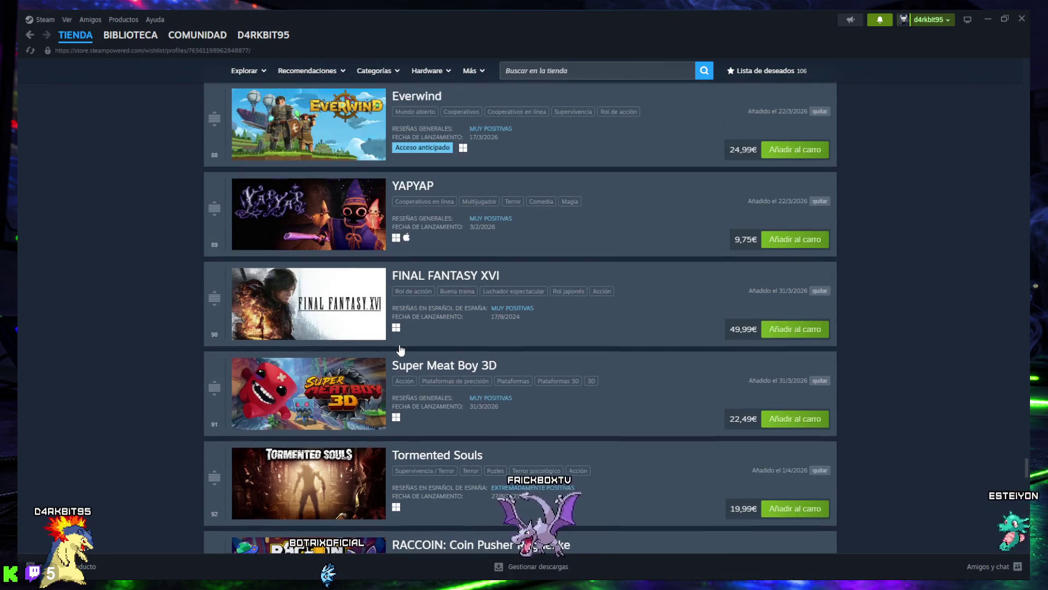
scroll(400, 350, up, 1)
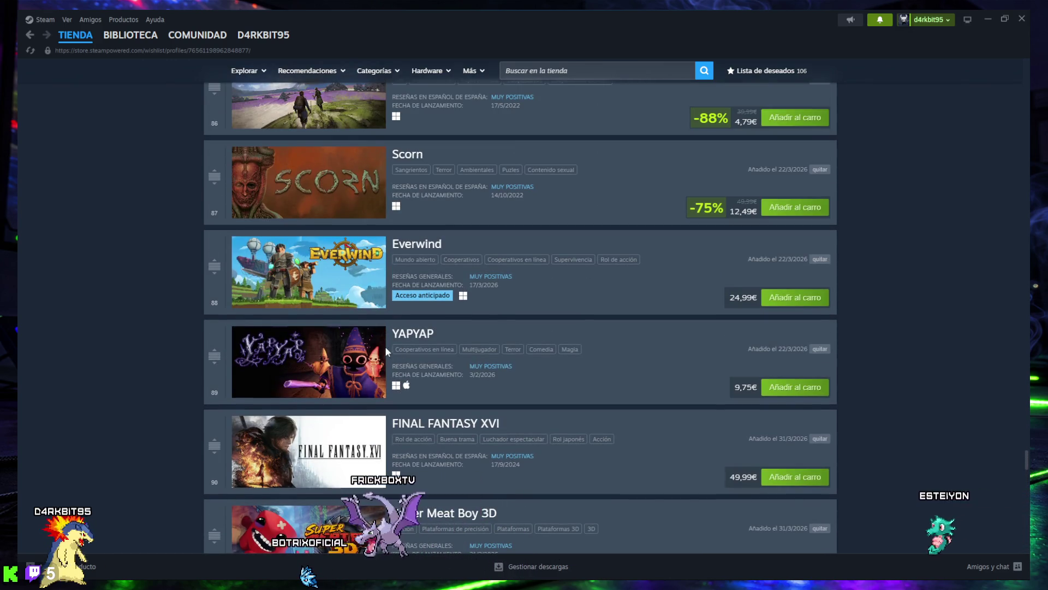
mouse_move(317, 177)
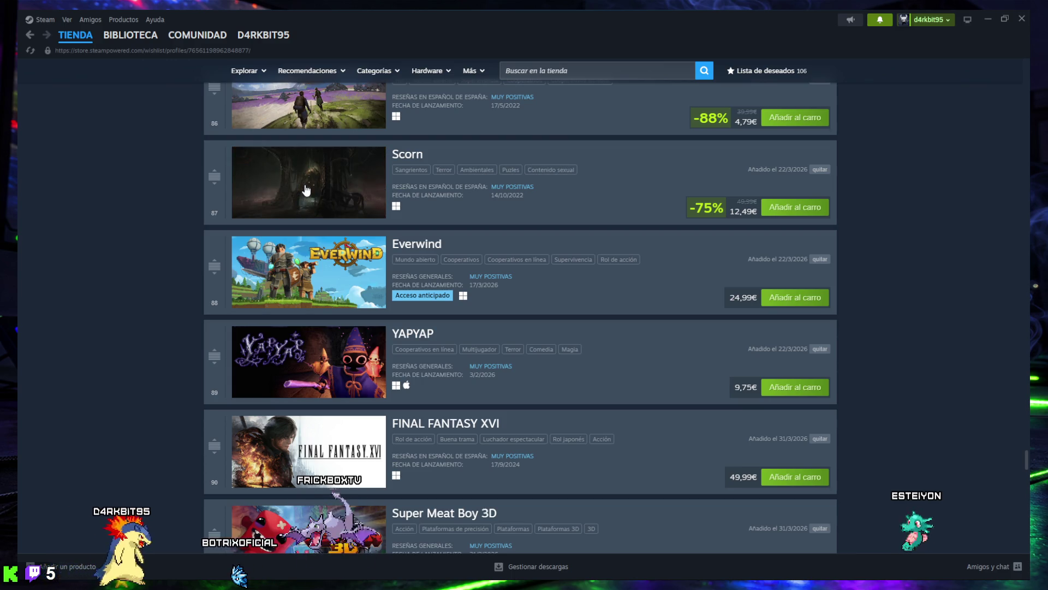
scroll(306, 191, up, 1)
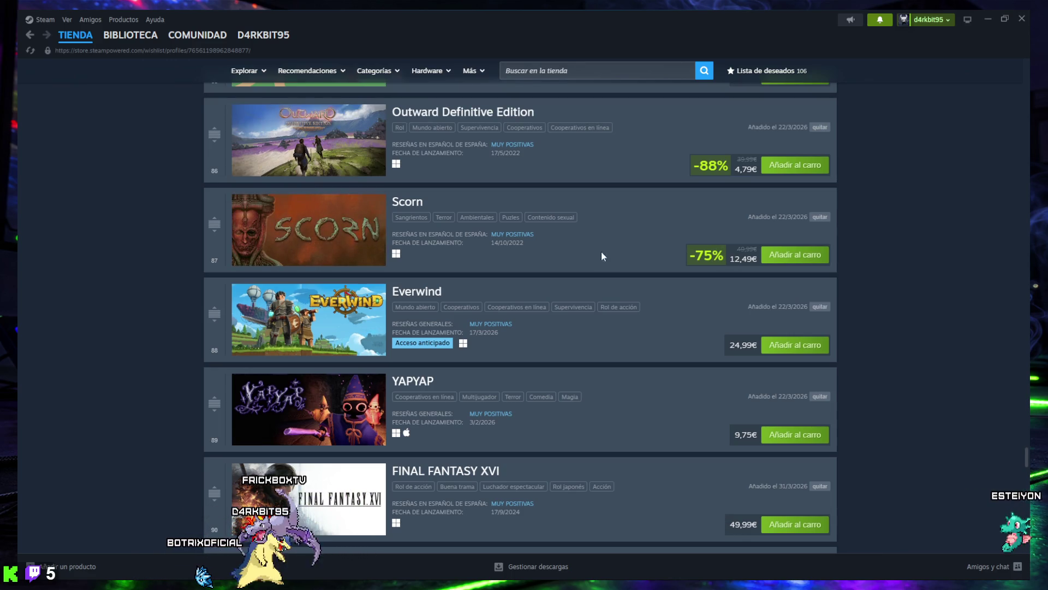
scroll(308, 241, up, 1)
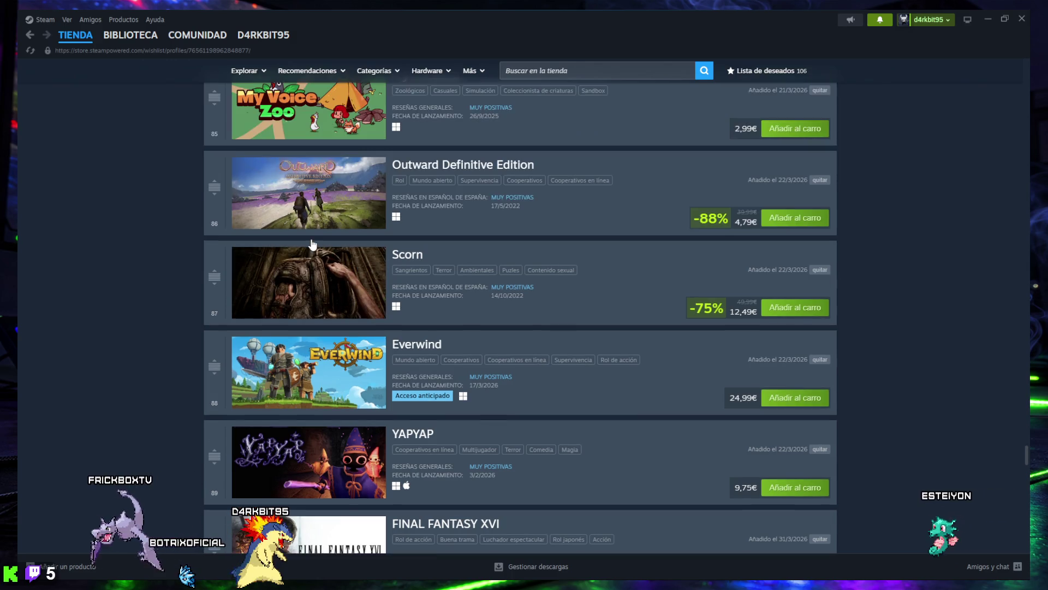
scroll(310, 243, up, 3)
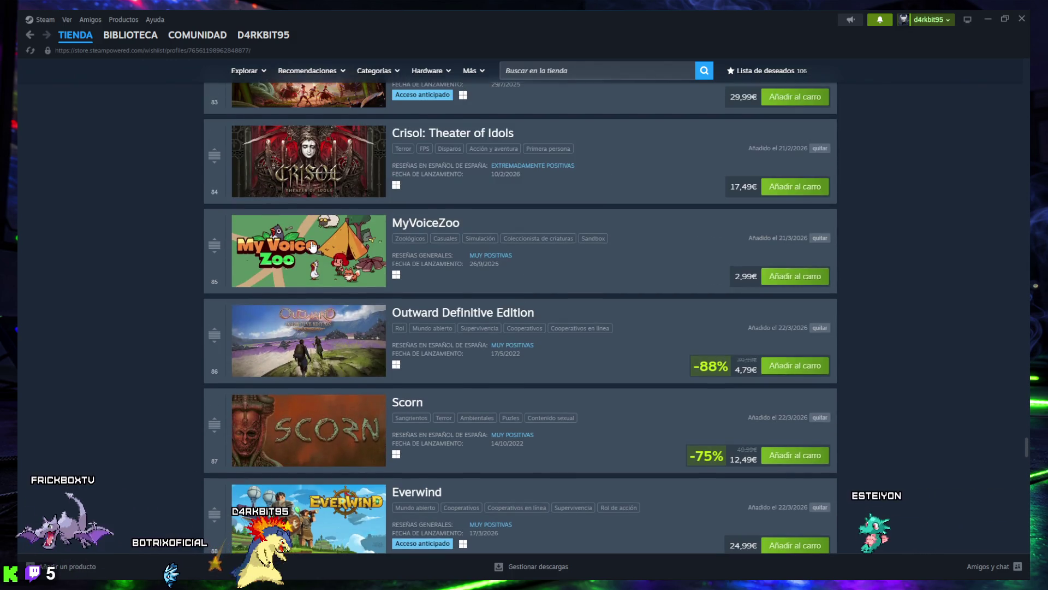
scroll(312, 246, up, 1)
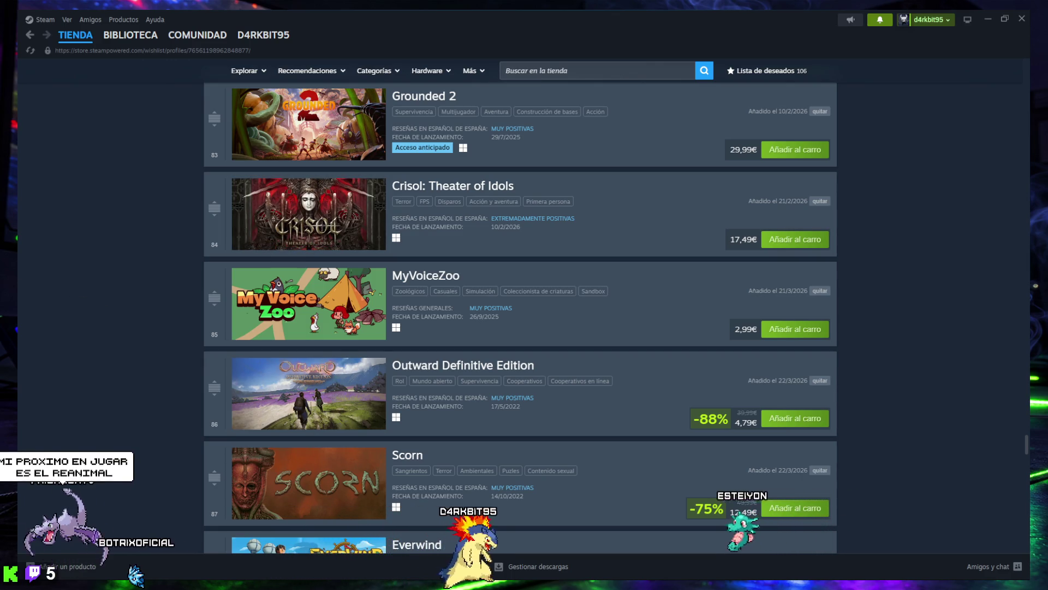
scroll(261, 354, up, 1)
scroll(262, 353, up, 4)
scroll(264, 344, up, 4)
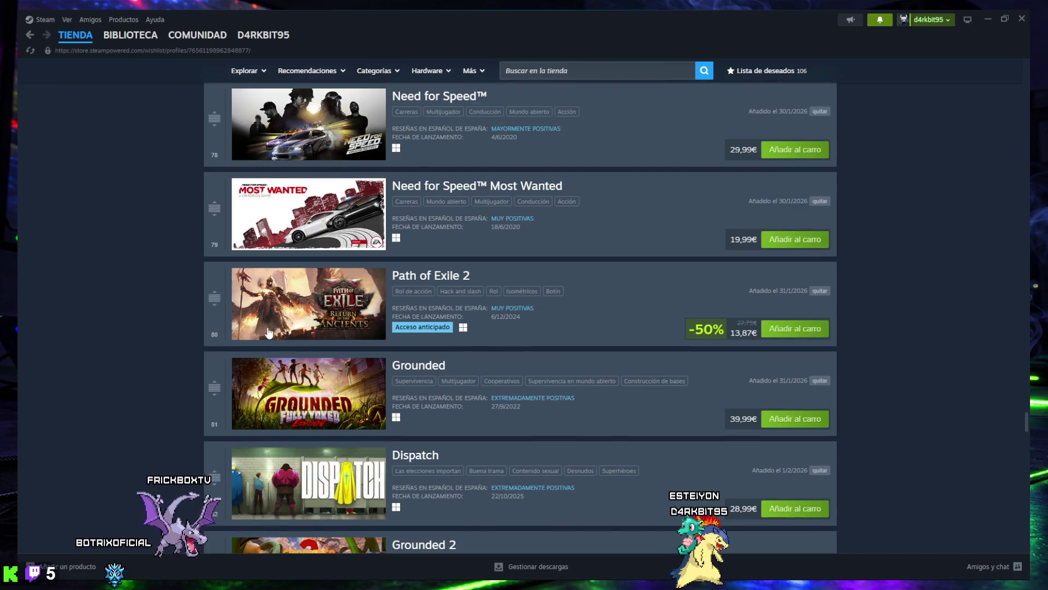
scroll(268, 333, up, 3)
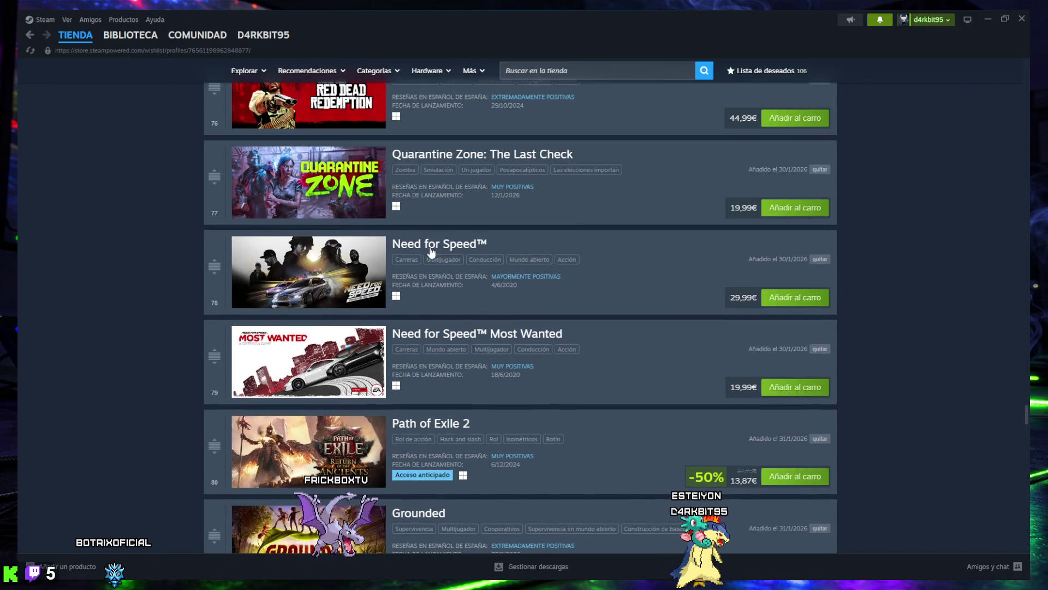
mouse_move(305, 278)
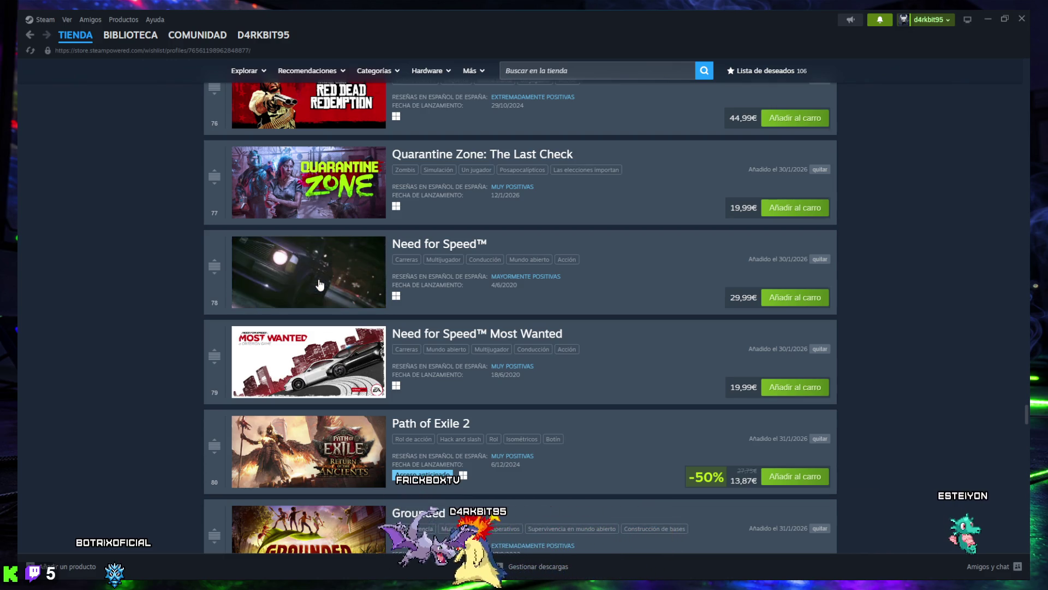
click(314, 269)
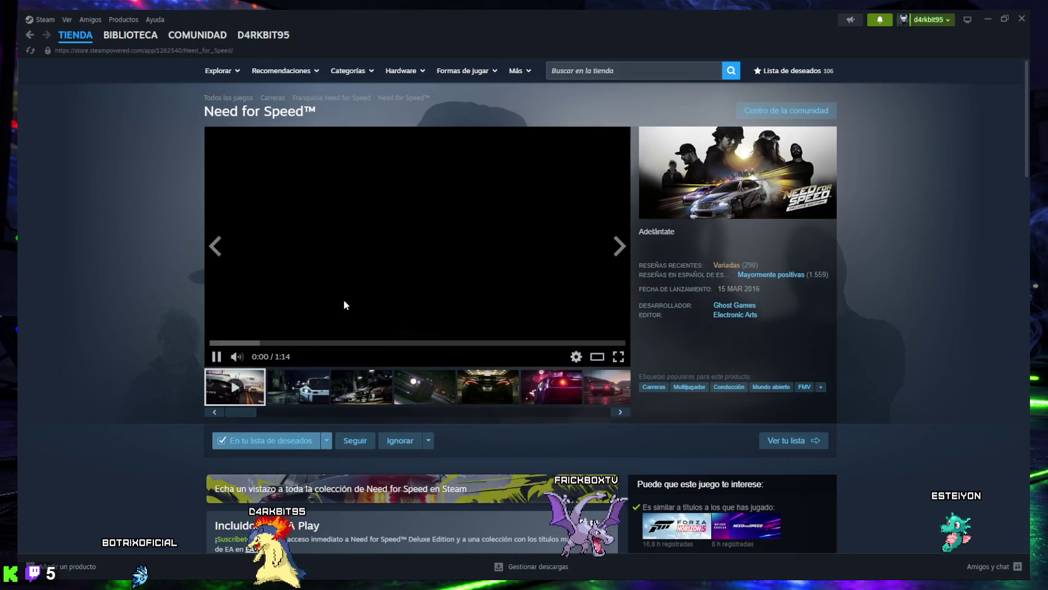
scroll(301, 387, down, 3)
scroll(300, 387, up, 3)
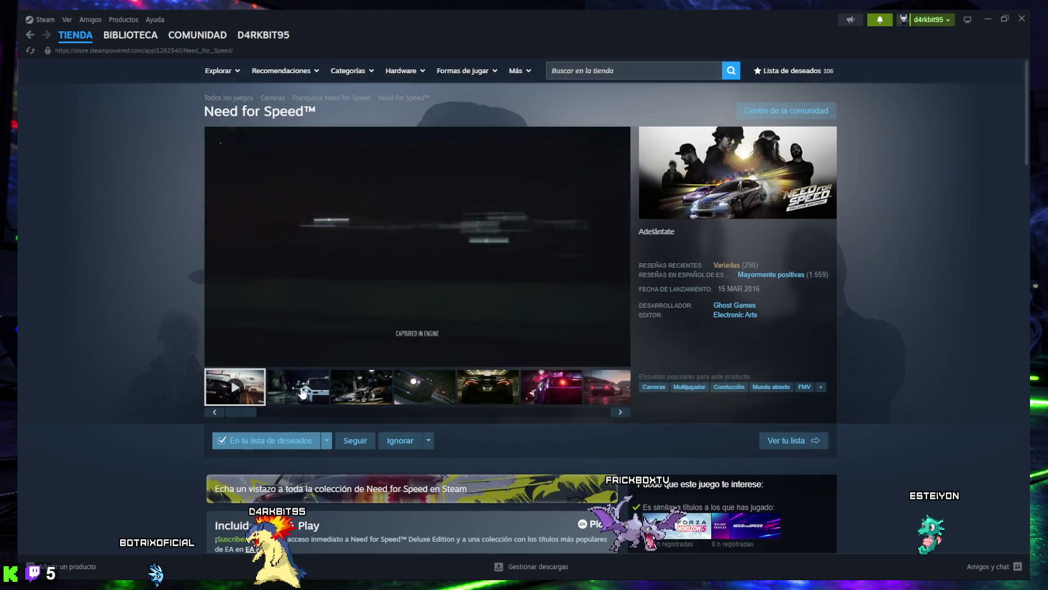
double_click(761, 289)
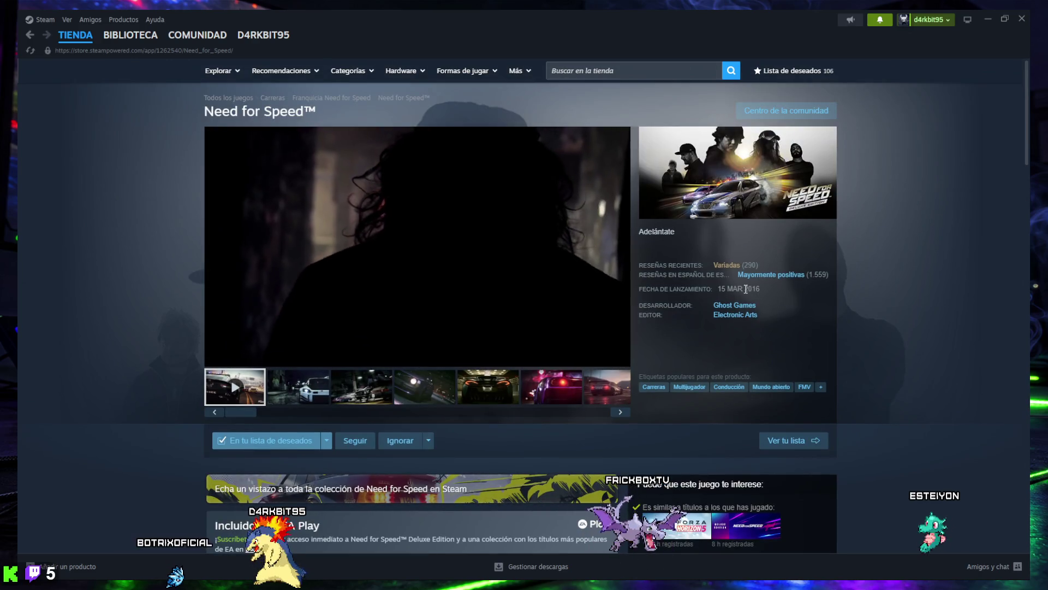
click(761, 290)
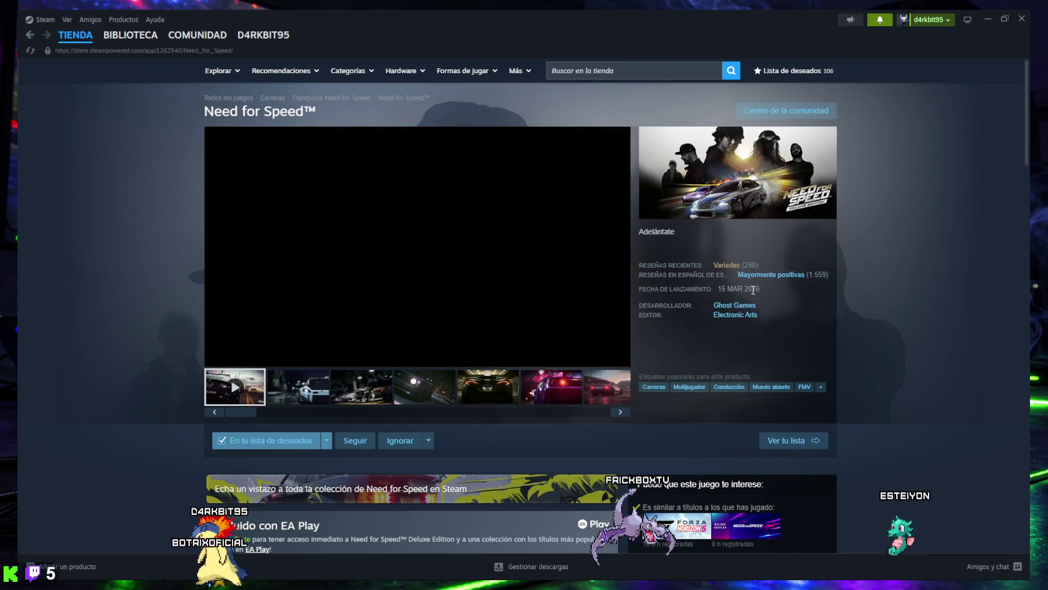
drag(765, 287, 739, 293)
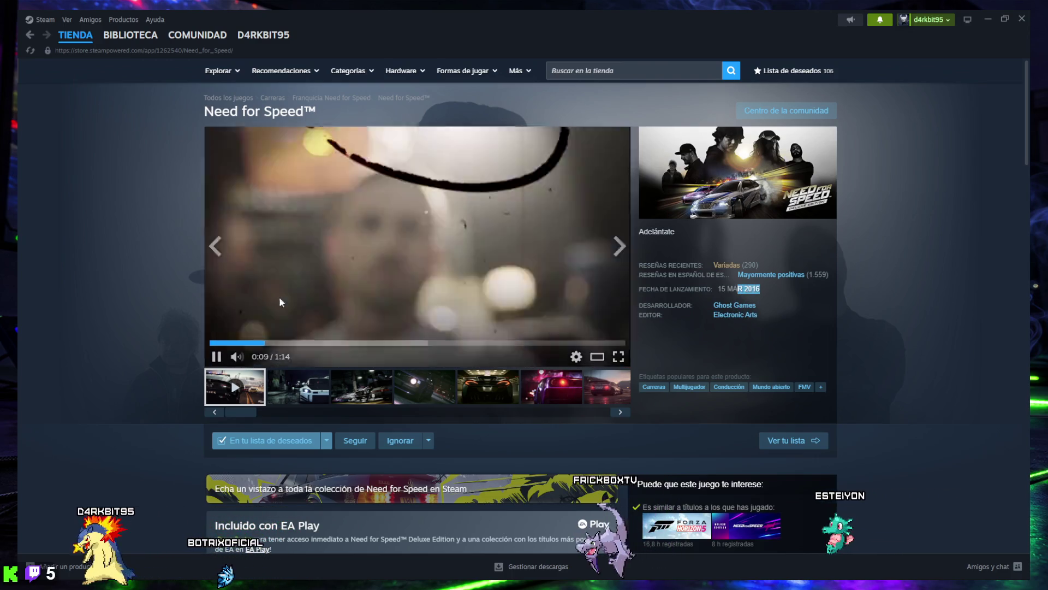
click(119, 263)
key(alt+Left)
scroll(189, 282, up, 5)
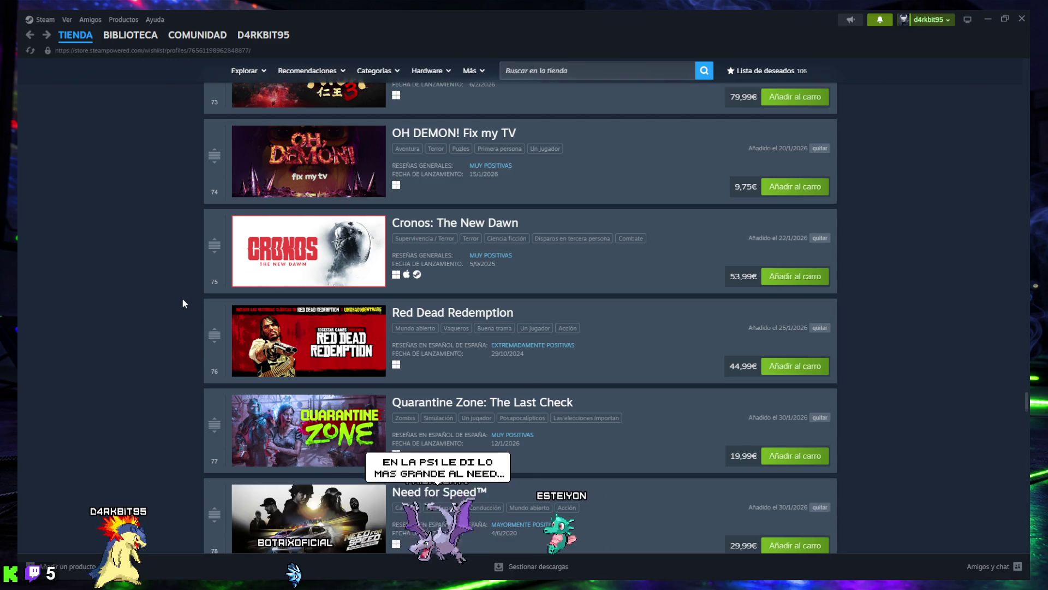
- Scroll back to the top of the wishlist and open Ambidextro's store page
scroll(182, 297, up, 3)
scroll(174, 295, up, 2)
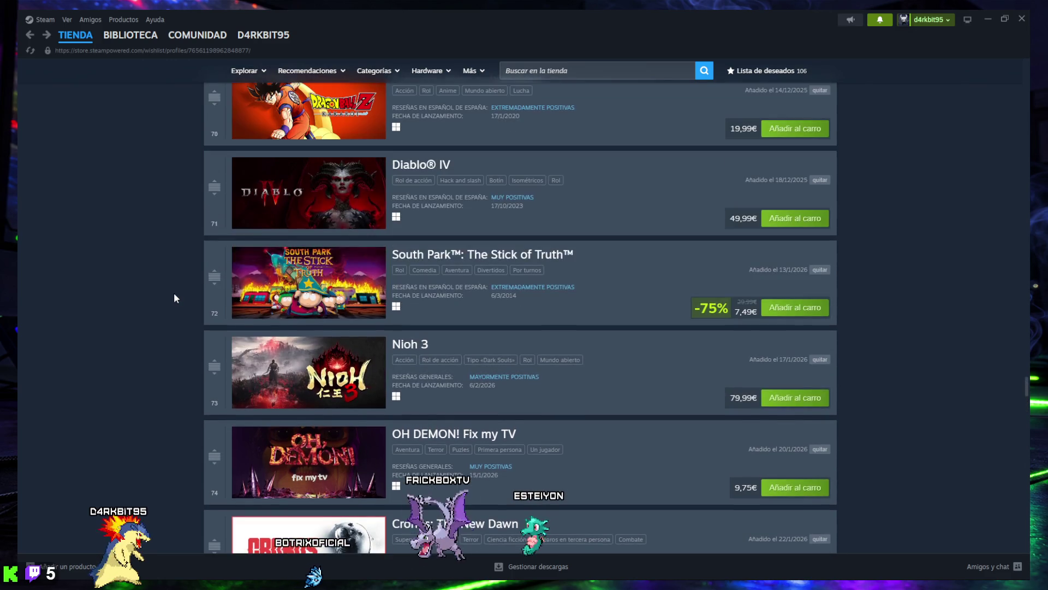
scroll(174, 295, up, 3)
scroll(175, 294, up, 2)
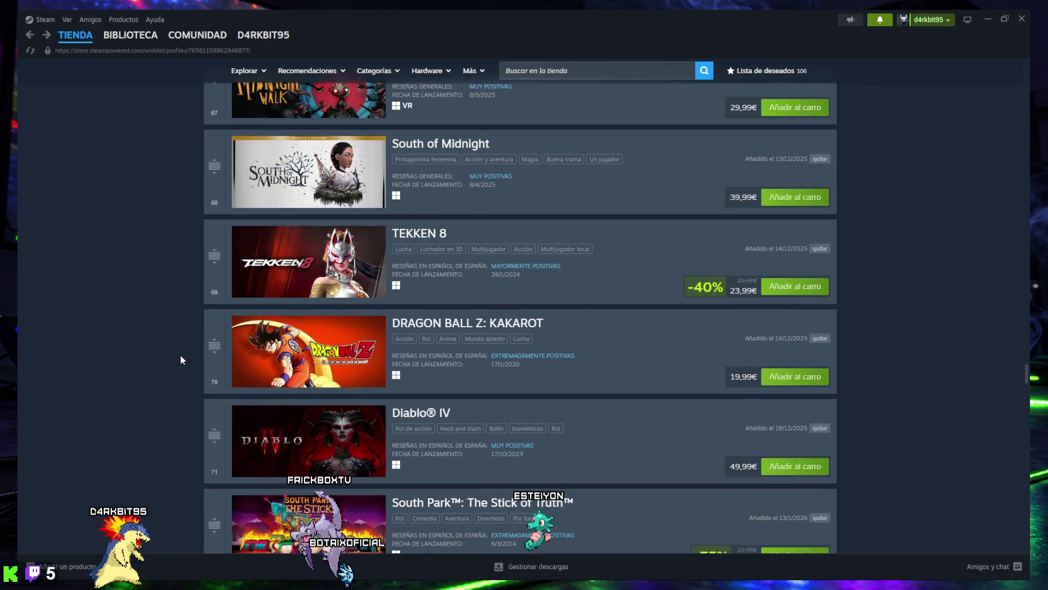
scroll(181, 358, up, 3)
scroll(181, 359, up, 6)
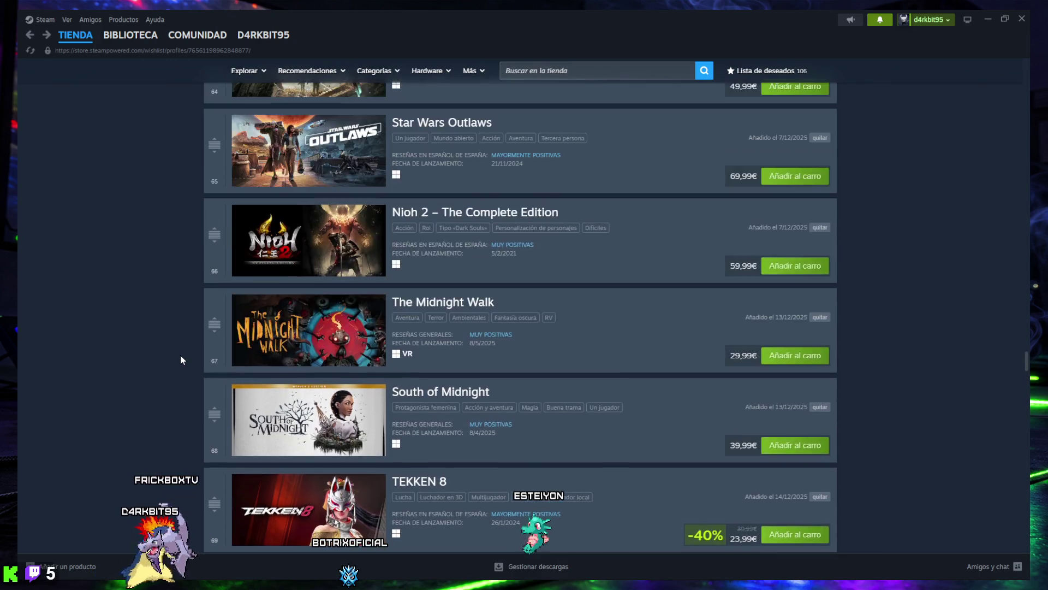
scroll(180, 357, up, 5)
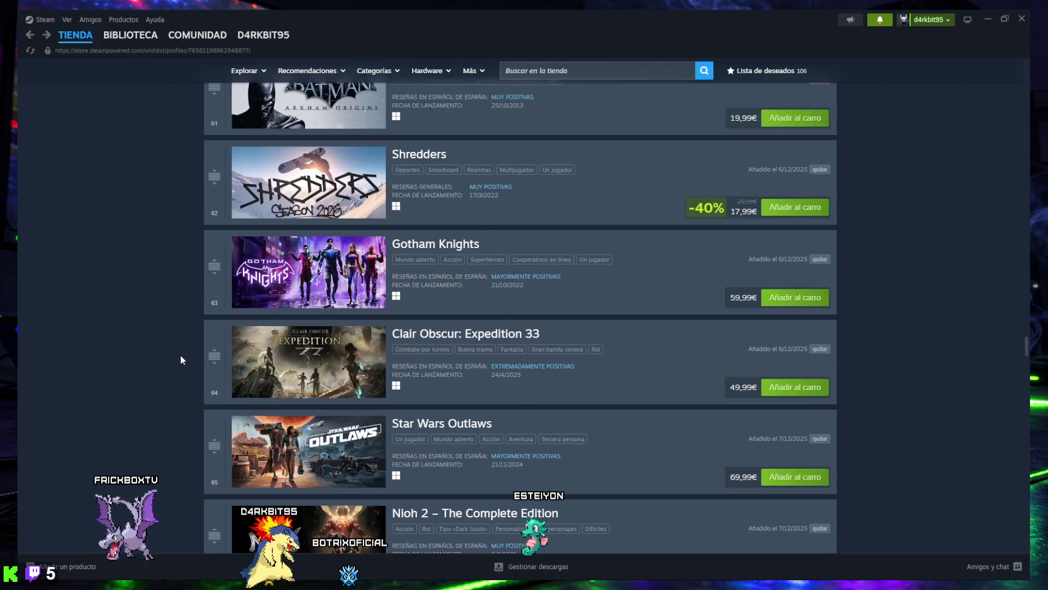
scroll(178, 350, up, 2)
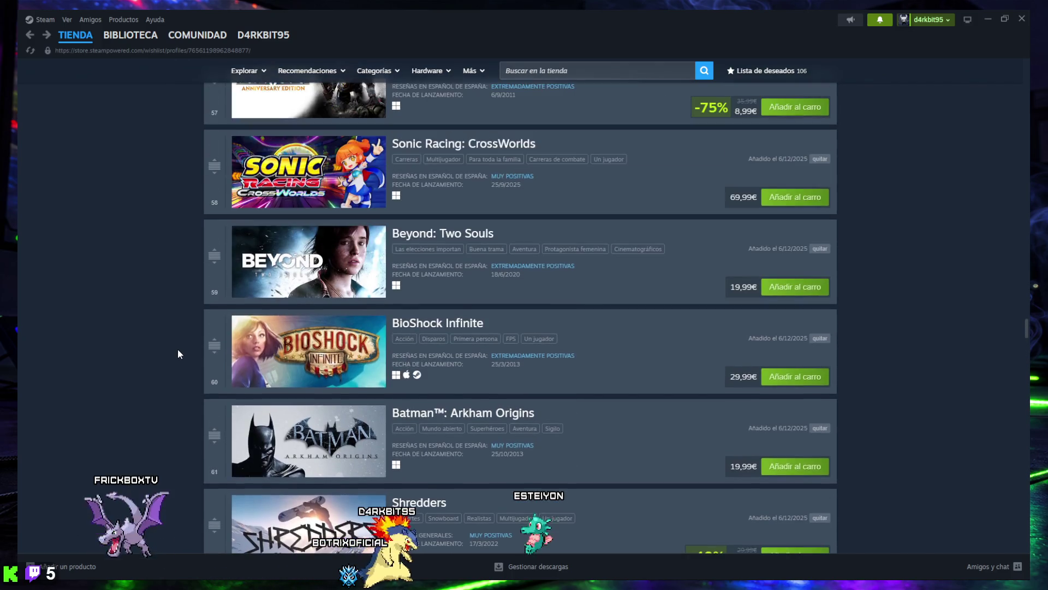
scroll(175, 350, up, 2)
scroll(175, 354, up, 2)
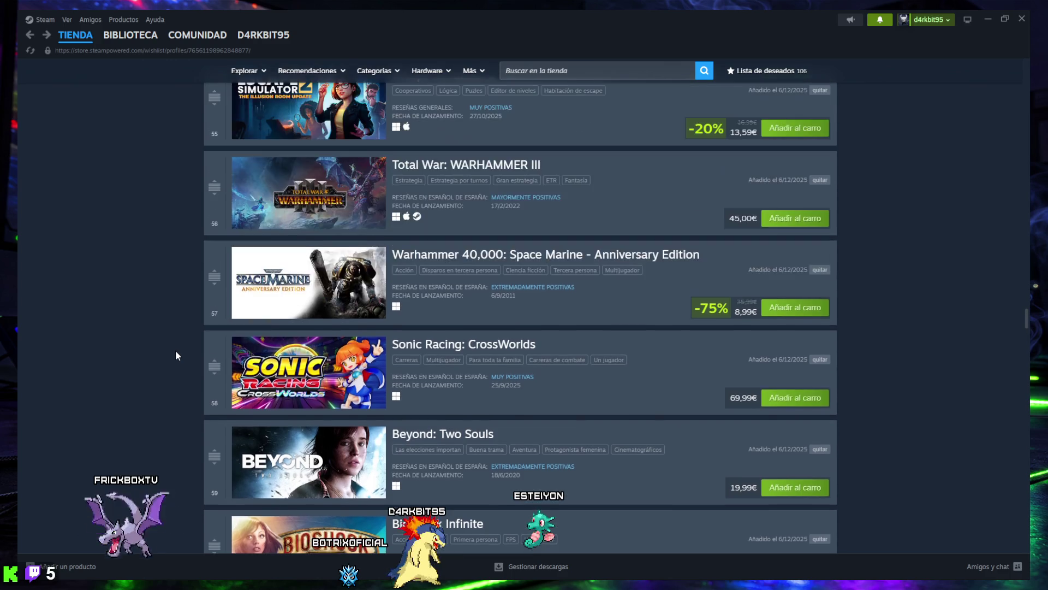
scroll(175, 355, up, 3)
scroll(175, 352, up, 4)
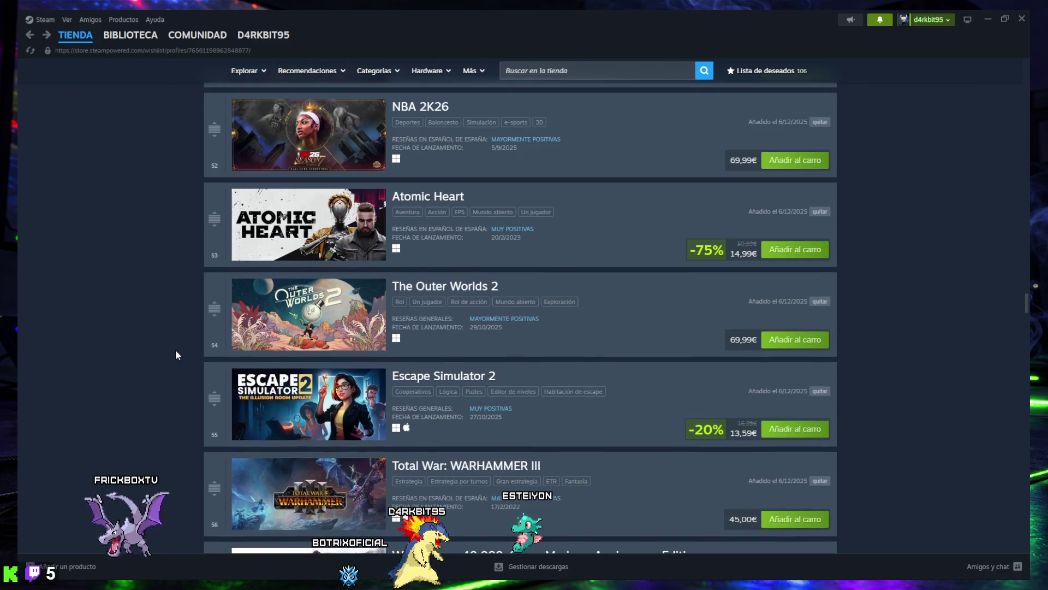
scroll(176, 352, up, 2)
scroll(175, 350, up, 3)
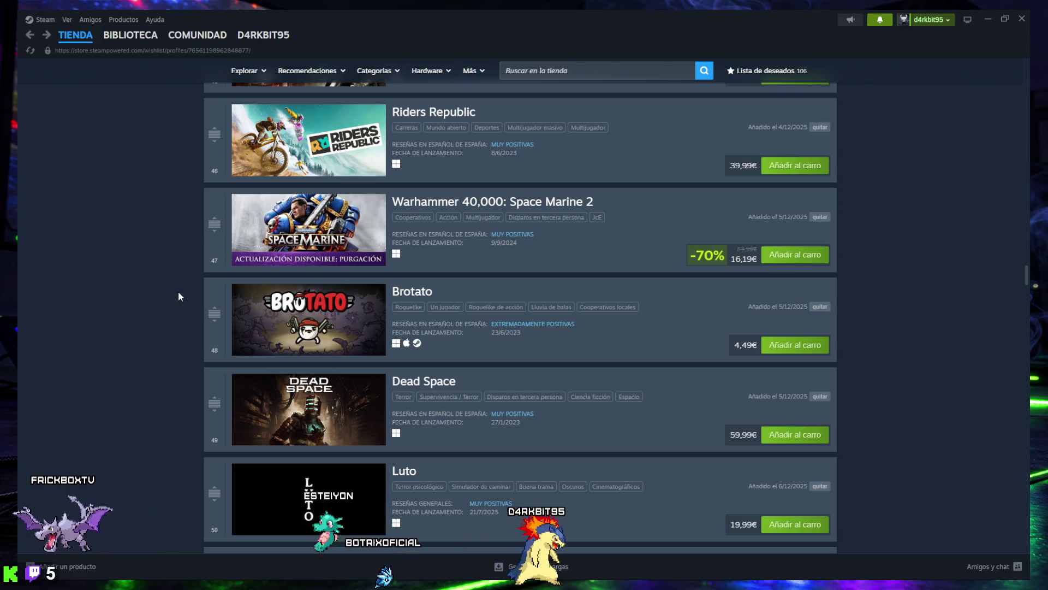
scroll(179, 292, up, 2)
scroll(178, 297, up, 3)
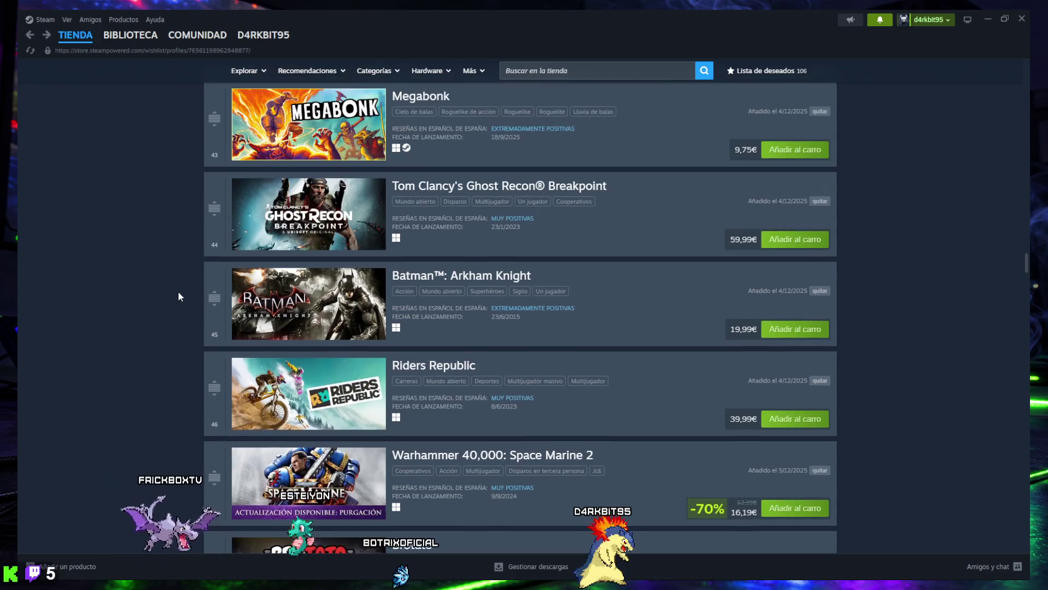
mouse_move(440, 586)
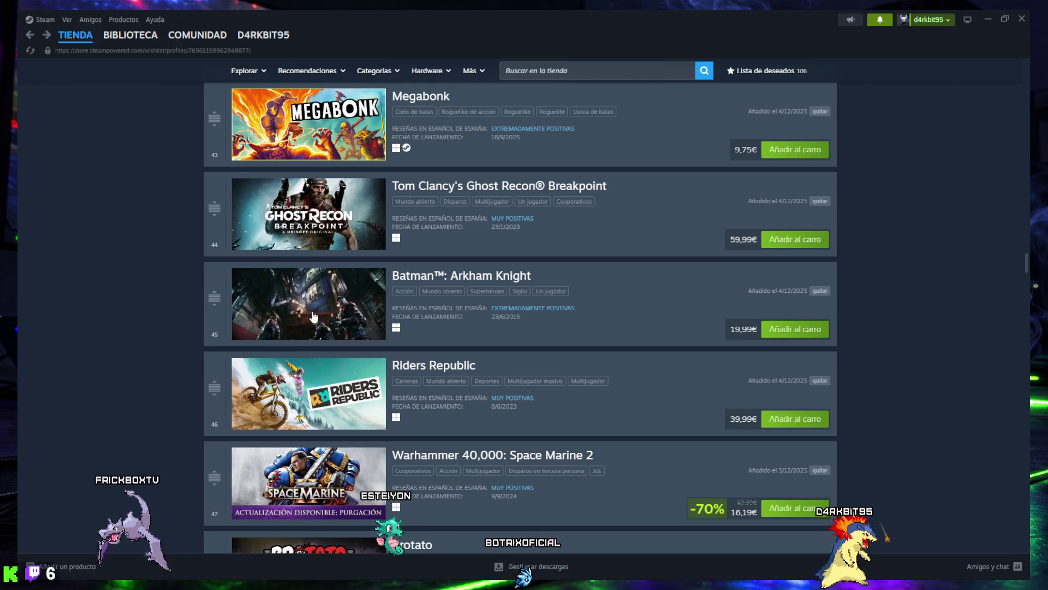
scroll(321, 313, up, 2)
scroll(313, 316, up, 3)
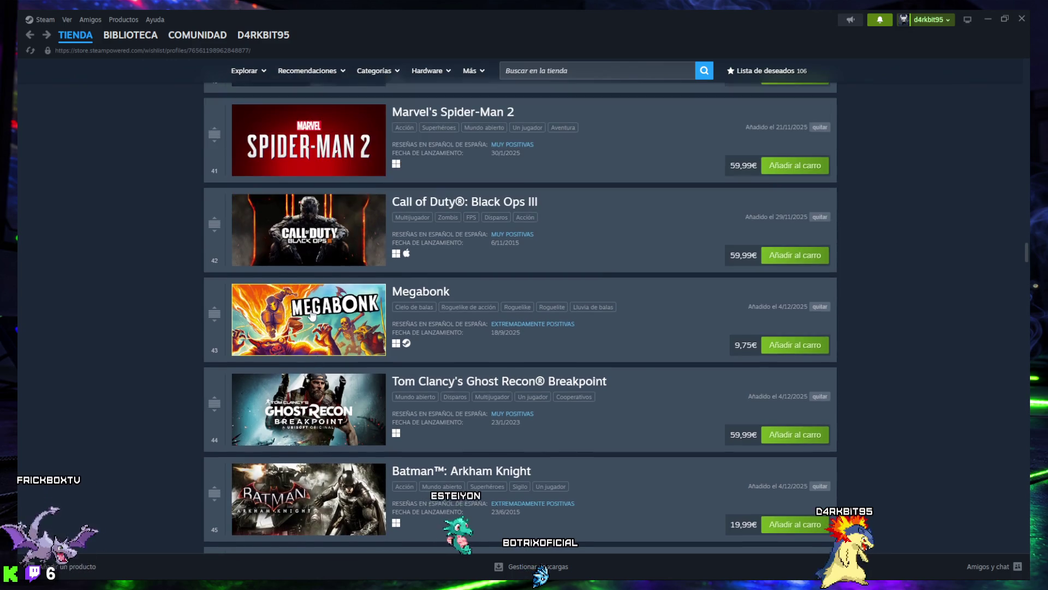
scroll(312, 316, up, 2)
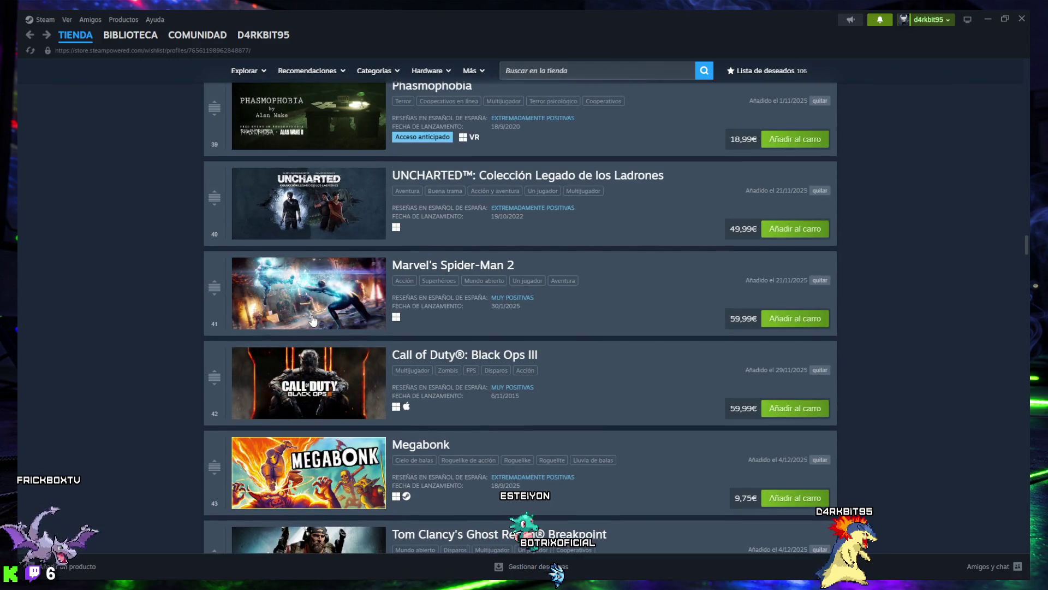
scroll(314, 317, up, 3)
scroll(315, 317, up, 4)
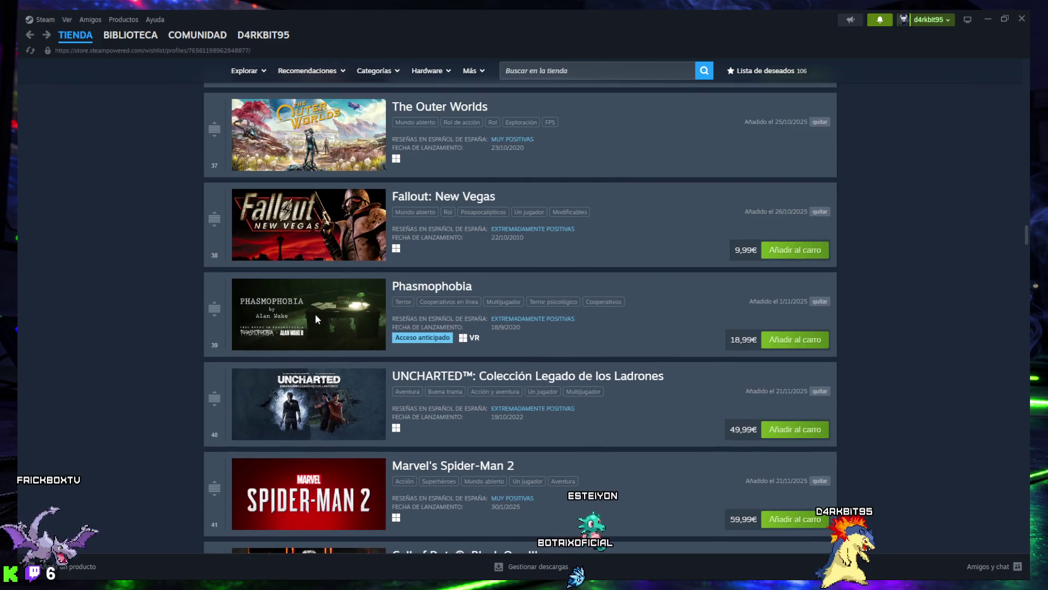
scroll(311, 314, up, 2)
scroll(311, 311, up, 5)
scroll(315, 308, up, 3)
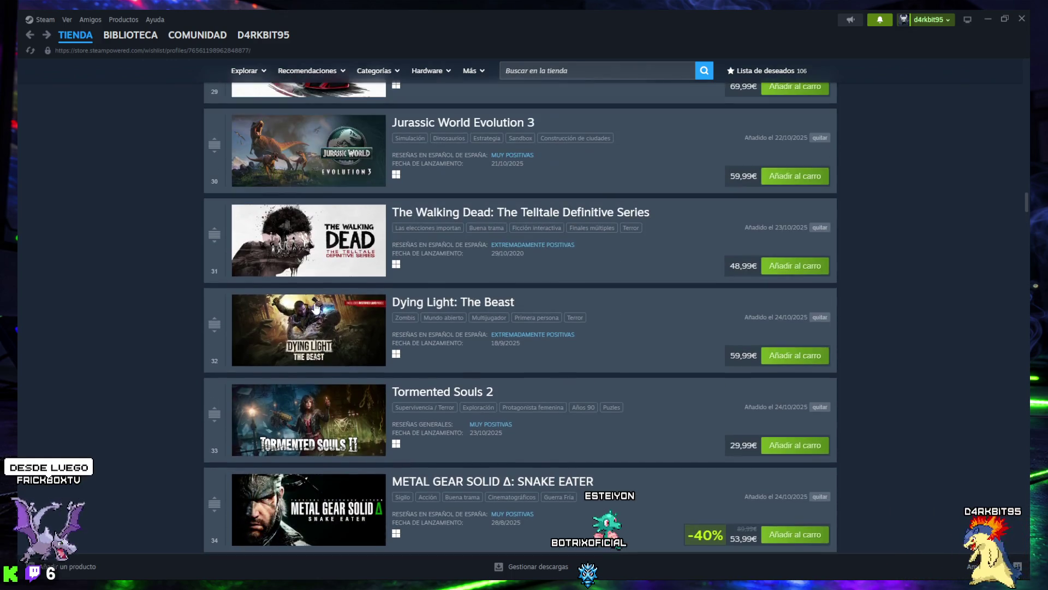
scroll(307, 302, up, 6)
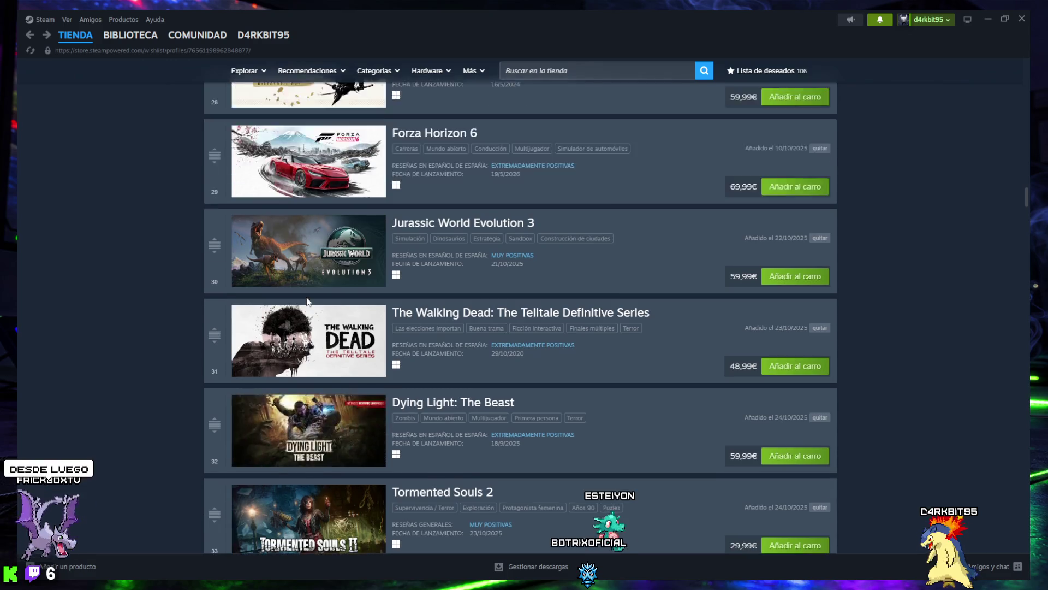
scroll(308, 301, up, 4)
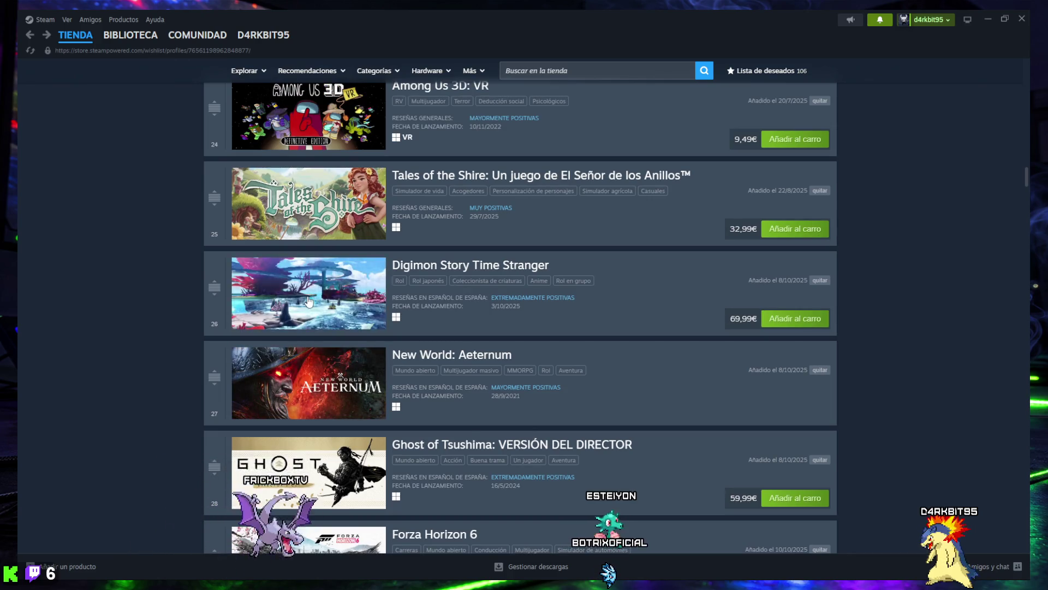
scroll(308, 298, up, 4)
scroll(306, 295, up, 1)
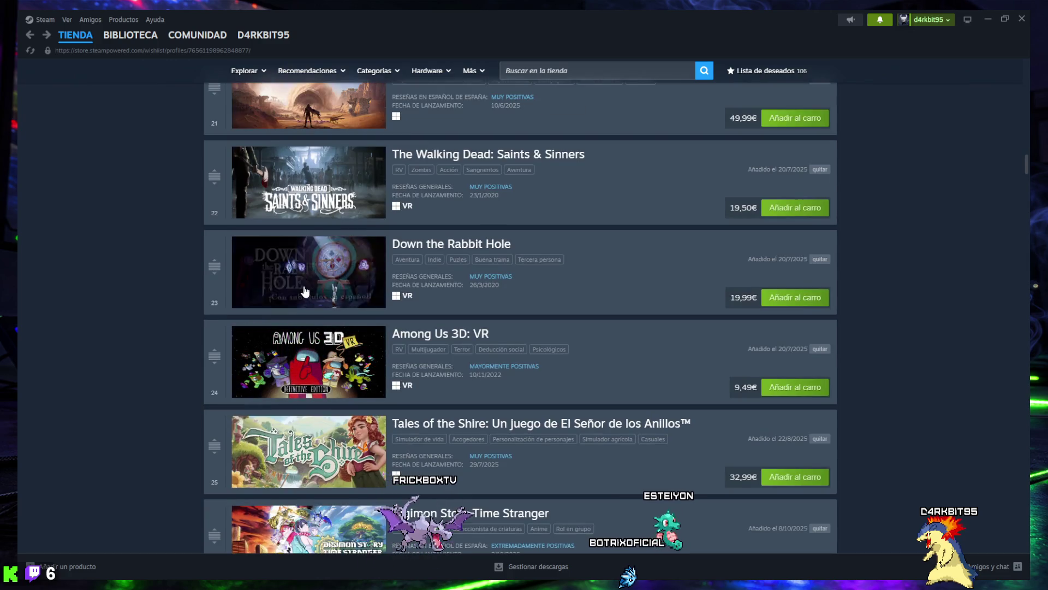
mouse_move(575, 583)
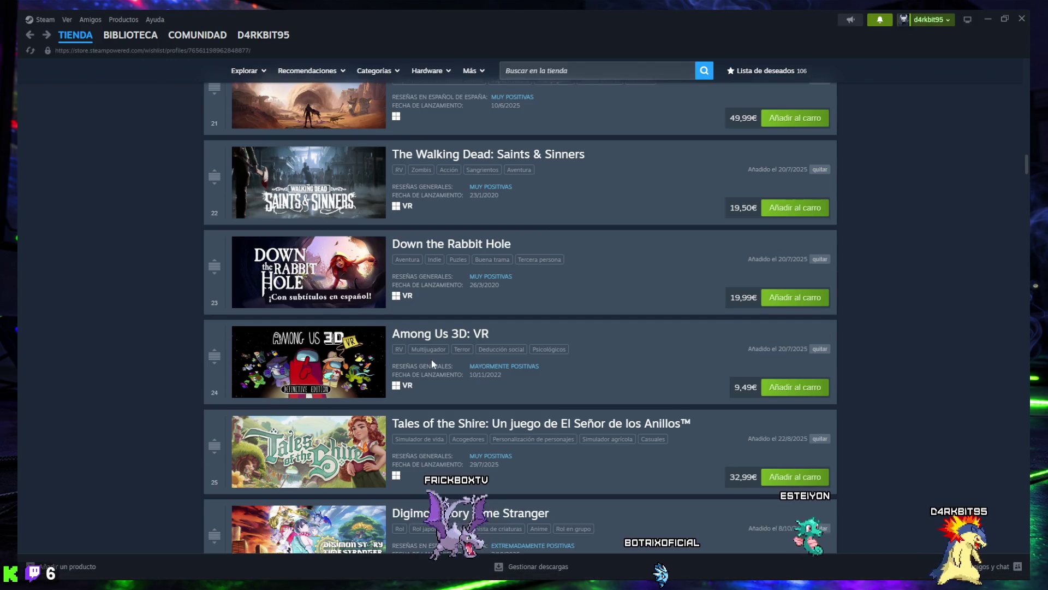
scroll(431, 360, up, 3)
scroll(362, 296, up, 2)
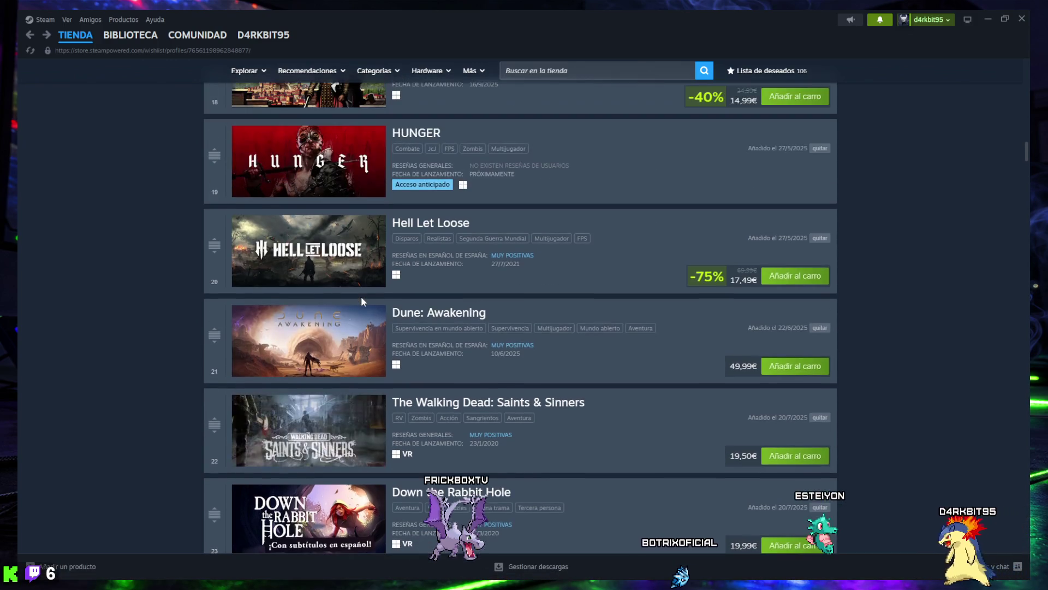
scroll(358, 285, up, 1)
scroll(358, 286, up, 2)
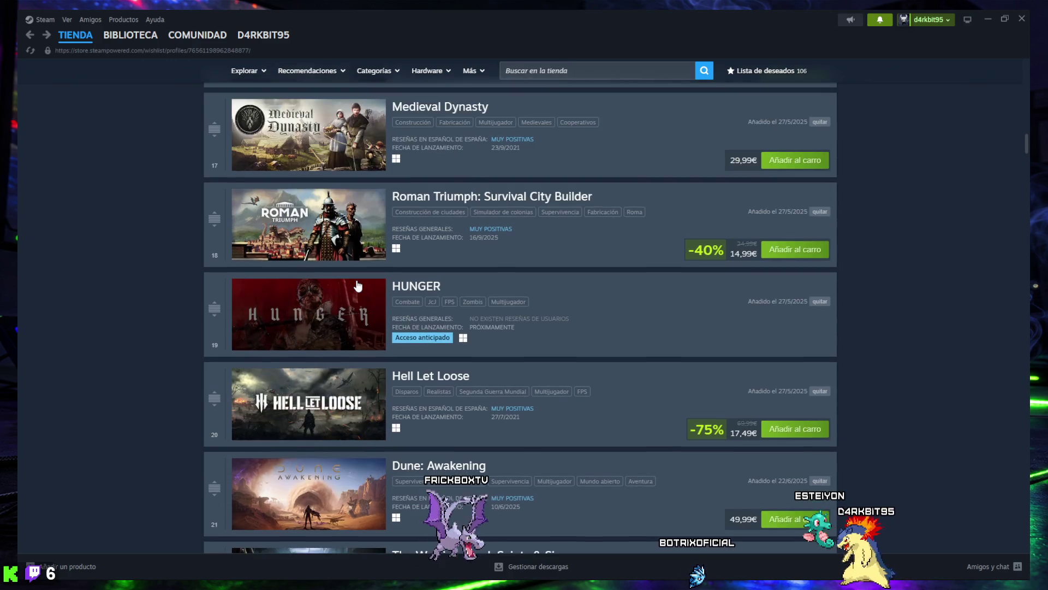
scroll(357, 285, up, 3)
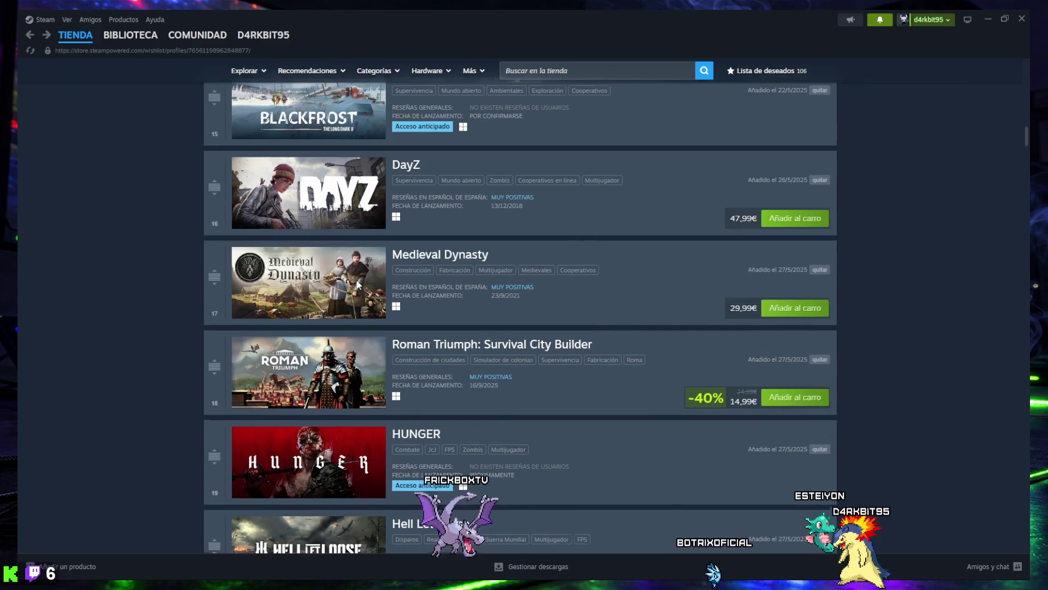
scroll(358, 285, up, 3)
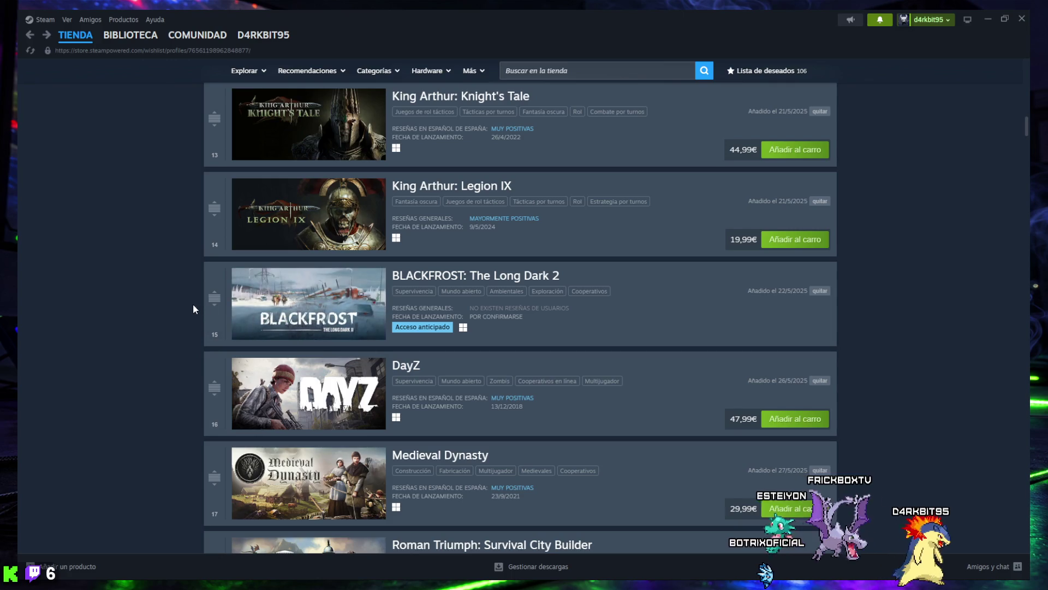
scroll(191, 304, up, 4)
scroll(191, 306, up, 6)
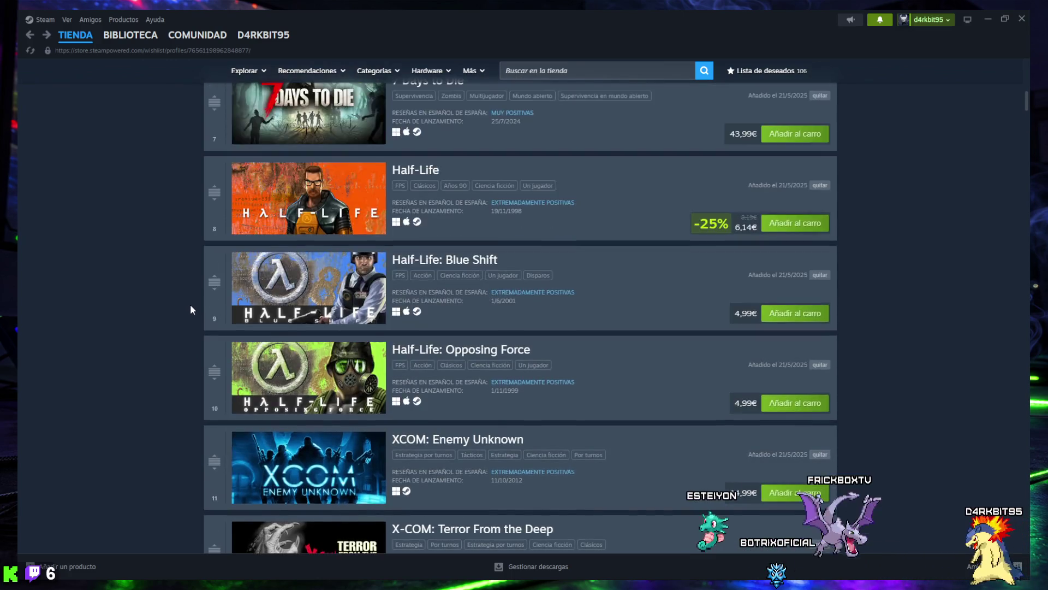
scroll(189, 303, up, 2)
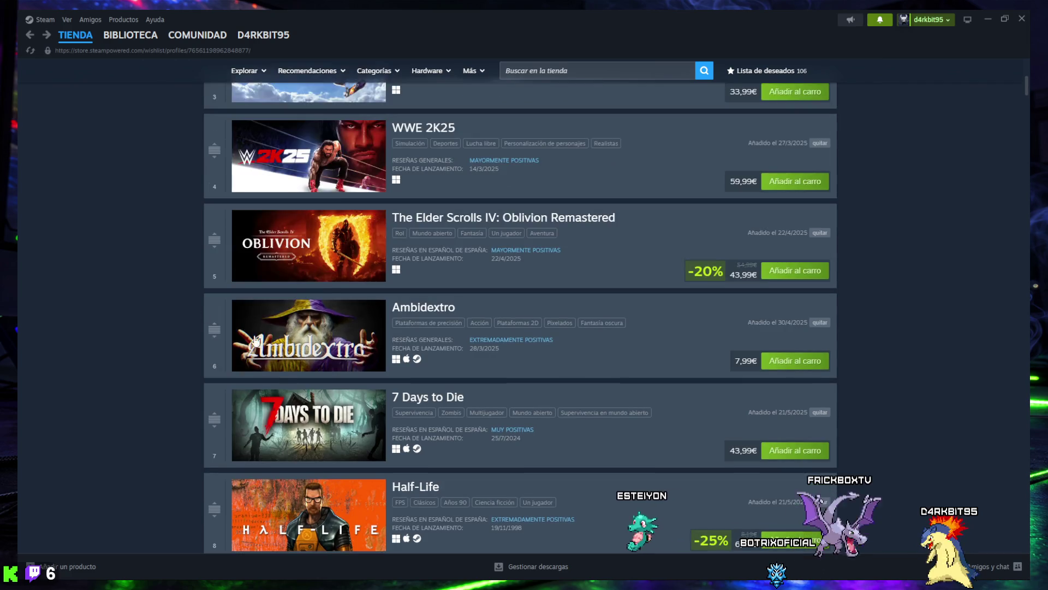
click(308, 330)
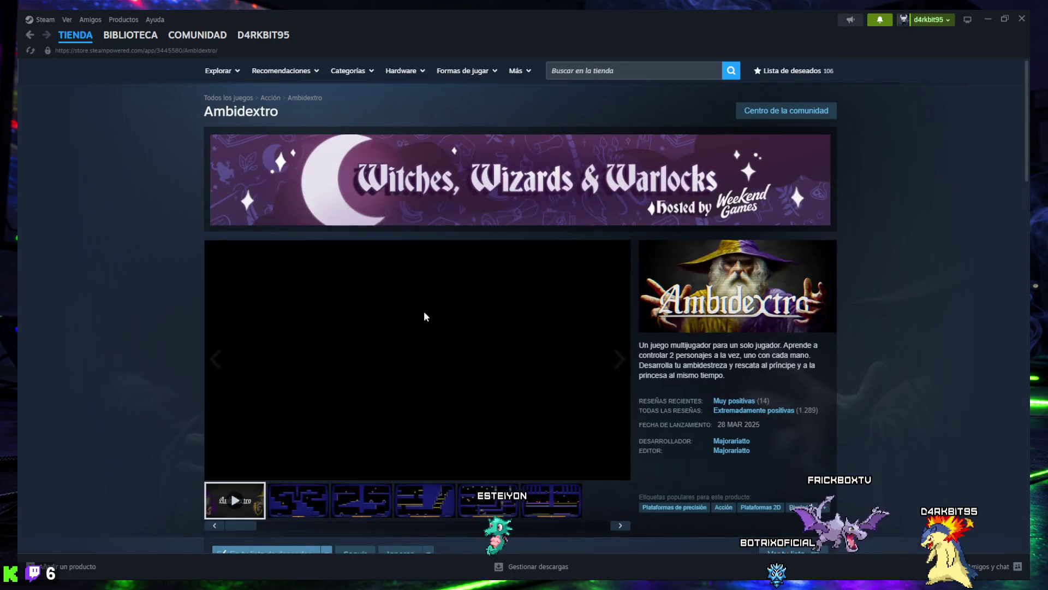
- Leave Ambidextro's store page for the Firefox window showing Kick's Publicidad dashboard
scroll(704, 417, down, 1)
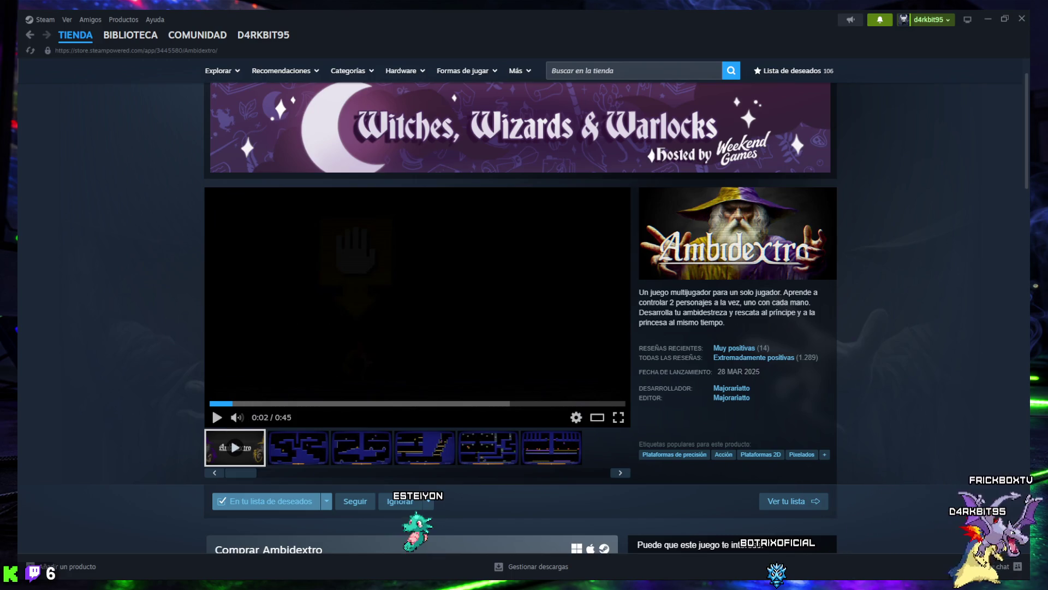
mouse_move(479, 583)
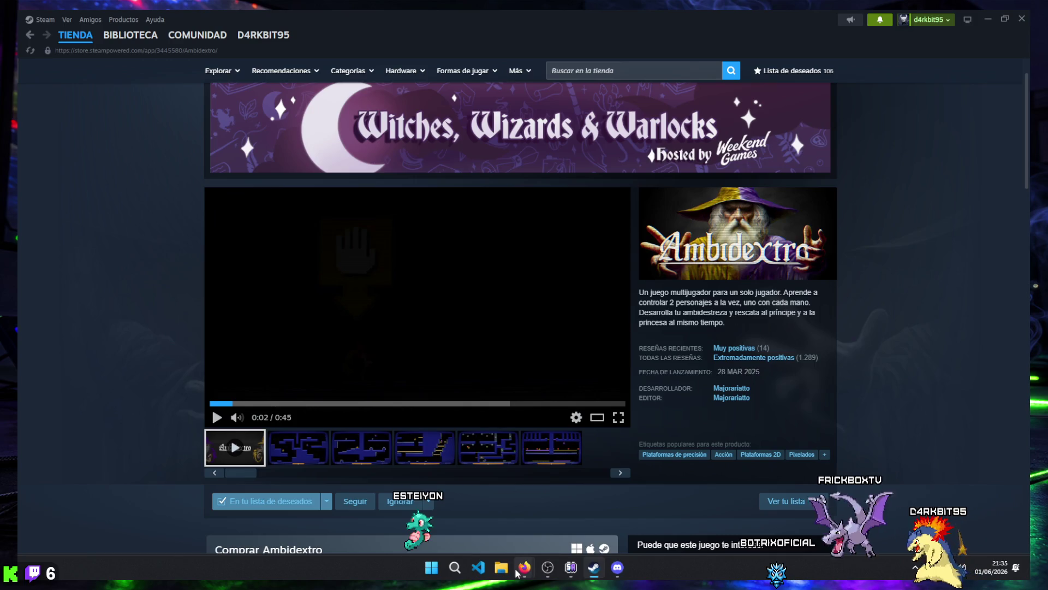
mouse_move(517, 574)
click(547, 517)
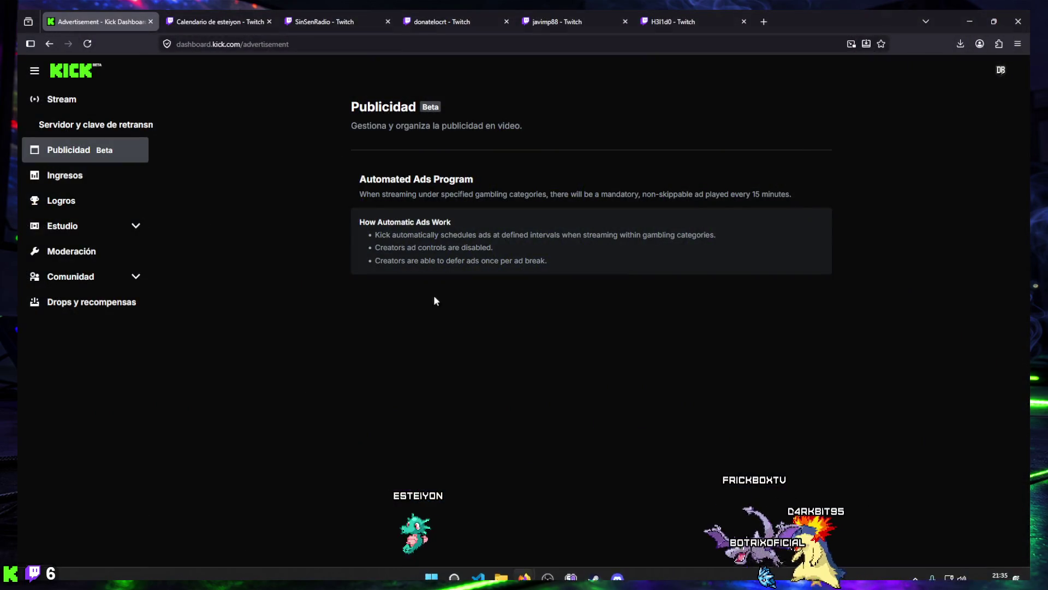
- From esteiyon's Twitch schedule tab, search 'am' and open AlvaMajo's channel in a new tab
click(220, 19)
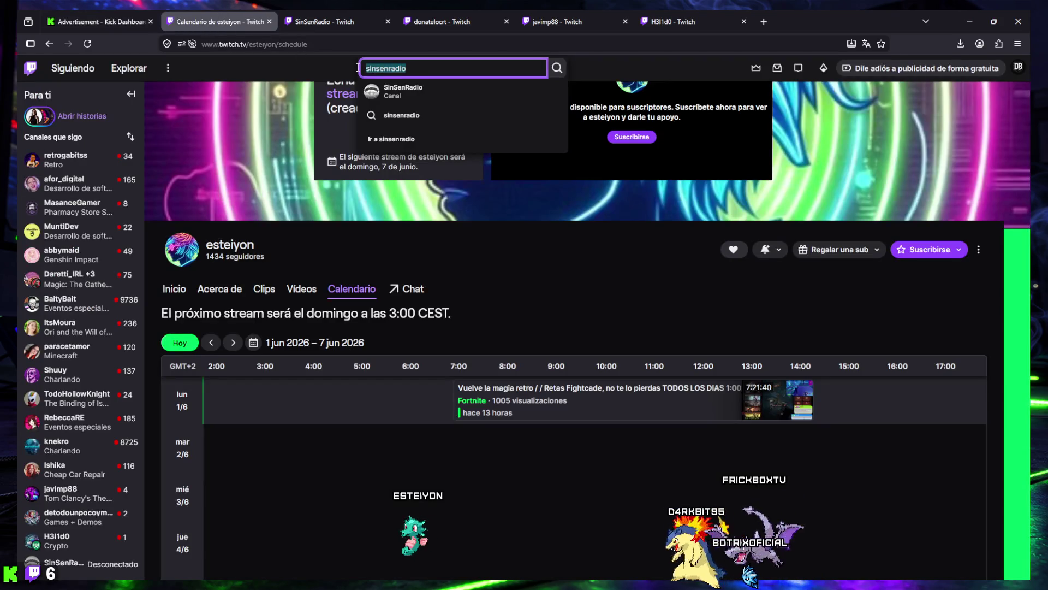
text(alvamajo)
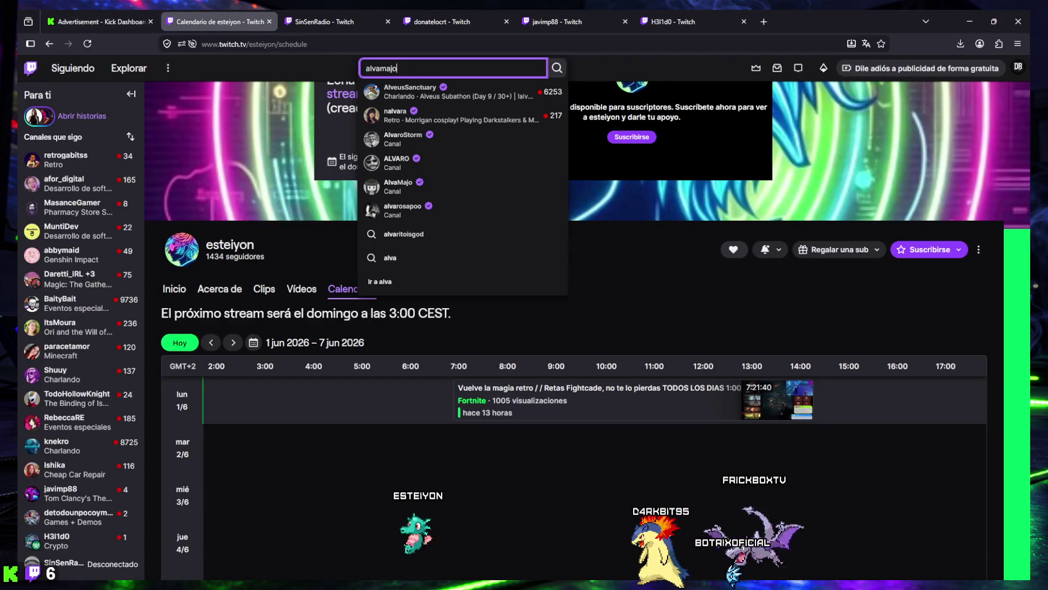
key(ctrl+Return)
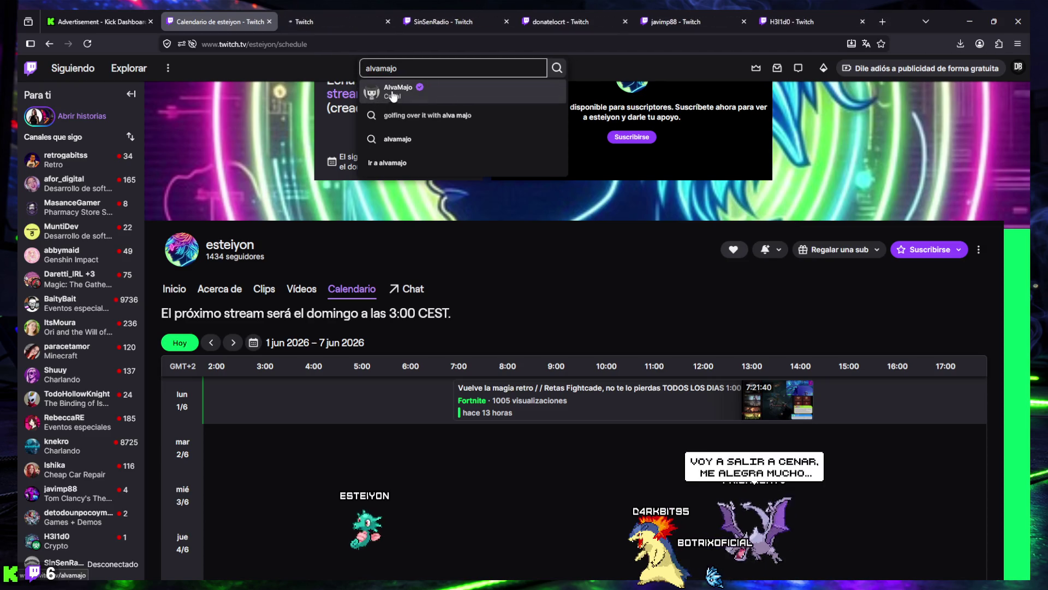
- View AlvaMajo's channel page, then minimize Firefox to reveal Steam's Ambidextro page
mouse_move(330, 31)
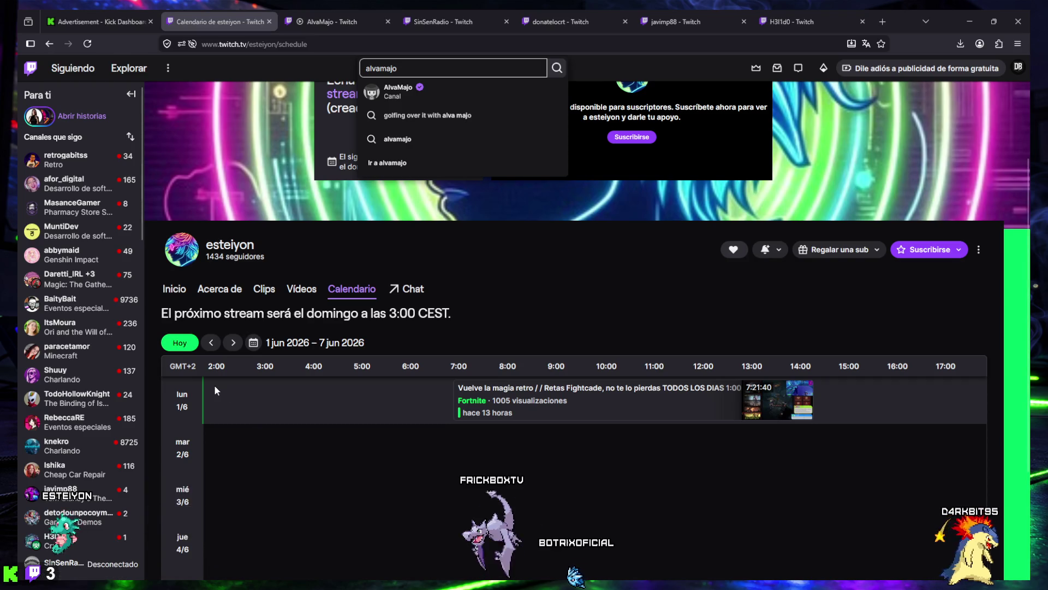
click(335, 9)
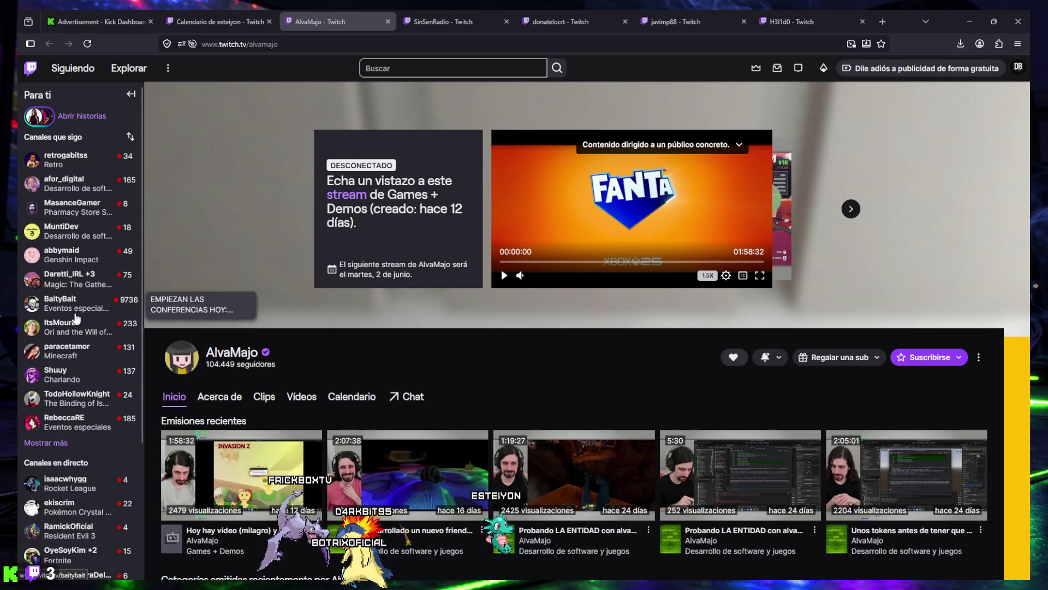
click(970, 24)
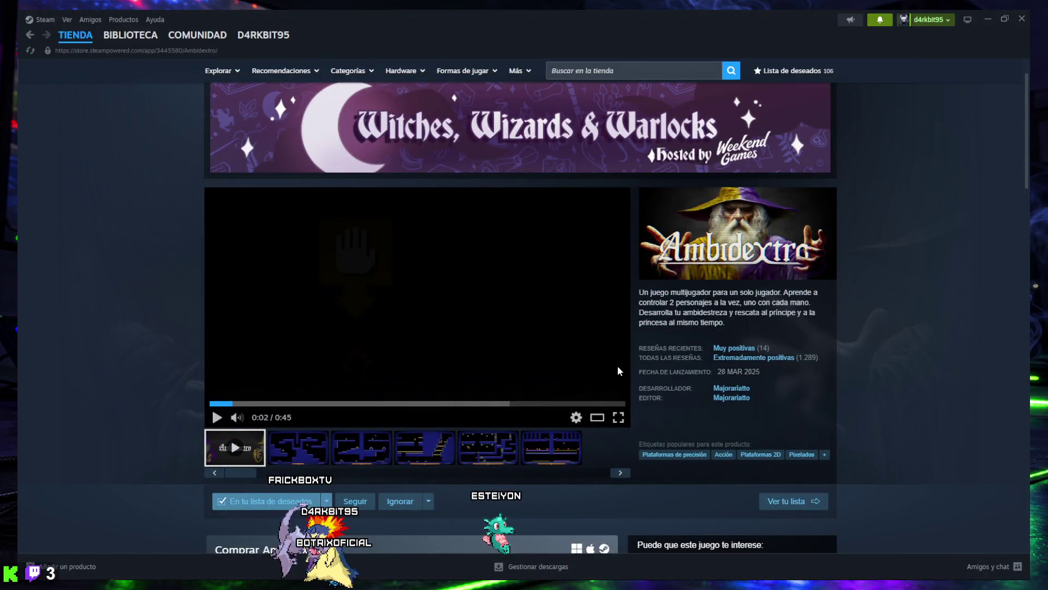
- Go to the Steam library (Biblioteca), then clear the screen to the Windows desktop
scroll(222, 321, up, 1)
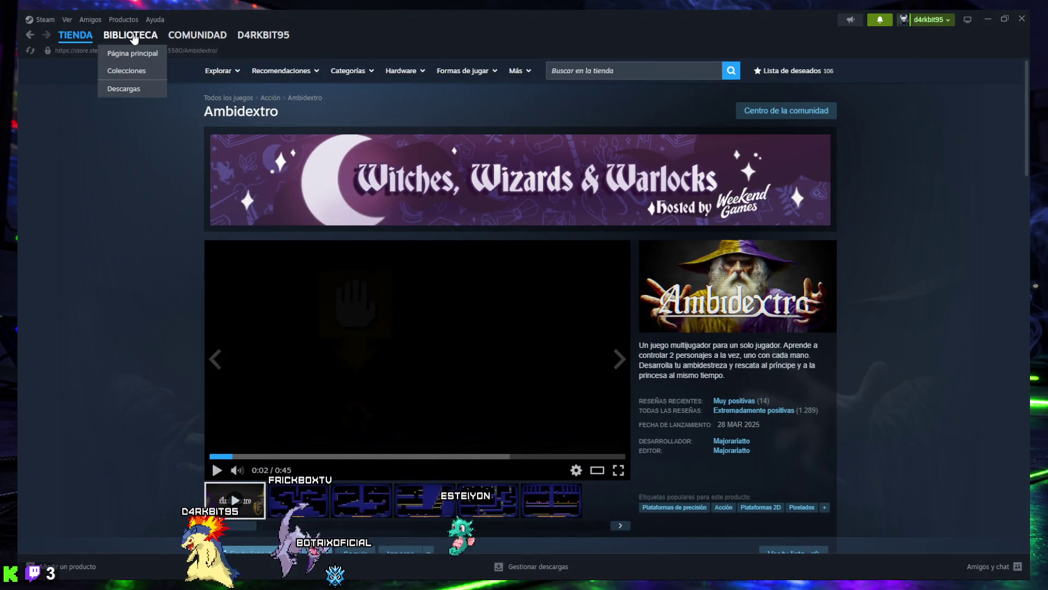
click(130, 35)
key(super+d)
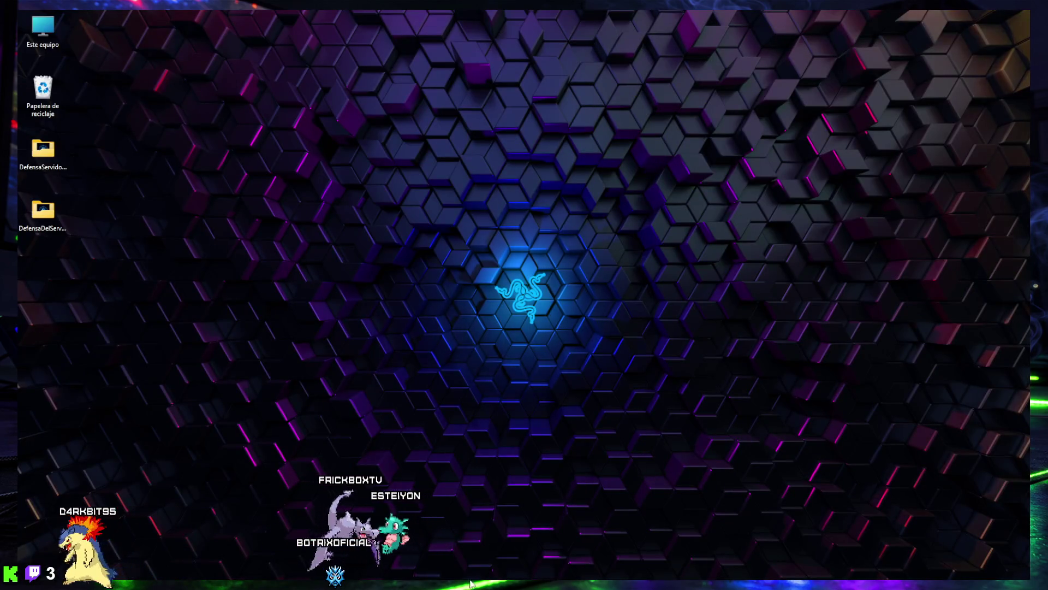